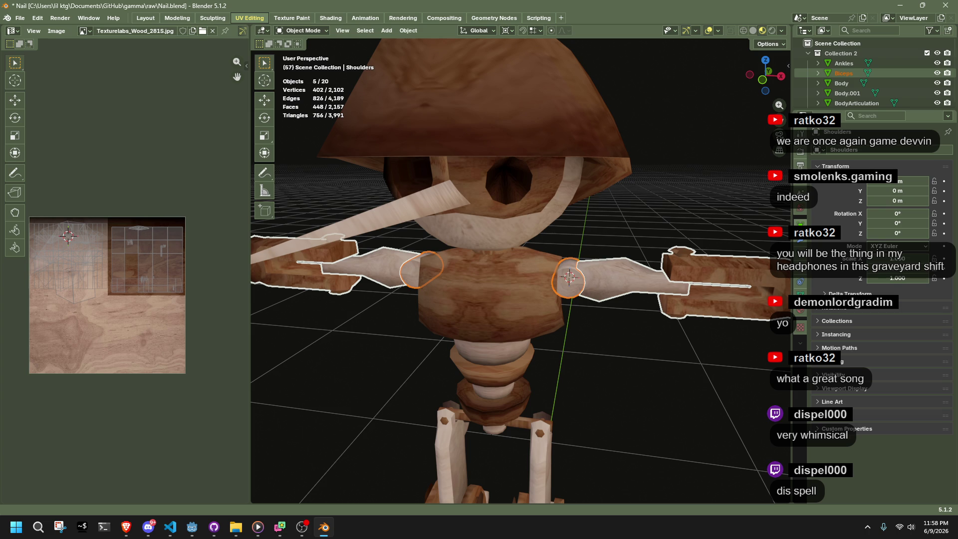
Deselect the shoulders, then switch to Godot and fly the camera toward the stairs
{"action": "key", "text": "alt+Tab"}
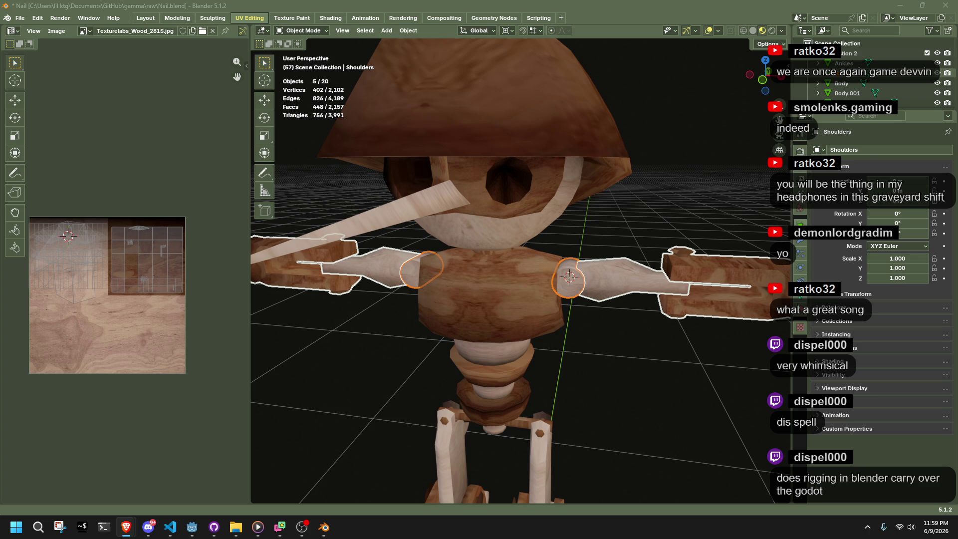
{"action": "left_click", "coordinate": [607, 359]}
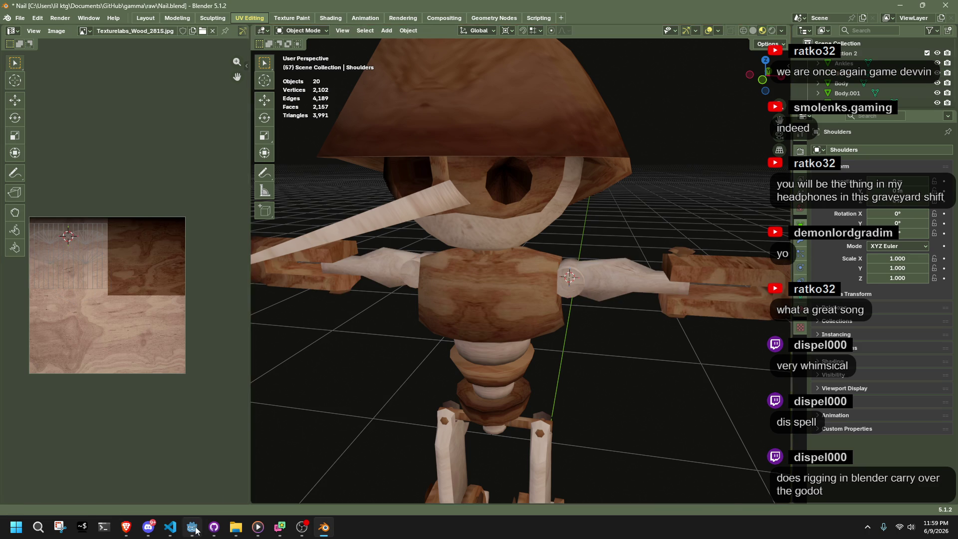
{"action": "left_click", "coordinate": [195, 529]}
{"action": "mouse_move", "coordinate": [498, 312]}
{"action": "right_mouse_down"}
{"action": "mouse_move", "coordinate": [329, 313]}
{"action": "mouse_move", "coordinate": [497, 316]}
{"action": "right_mouse_up"}
{"action": "scroll", "coordinate": [498, 317], "scroll_direction": "up", "scroll_amount": 4}
Open the player scene, select AnimationPlayer and scrub Climb02, then return to Blender
{"action": "left_click", "coordinate": [506, 232]}
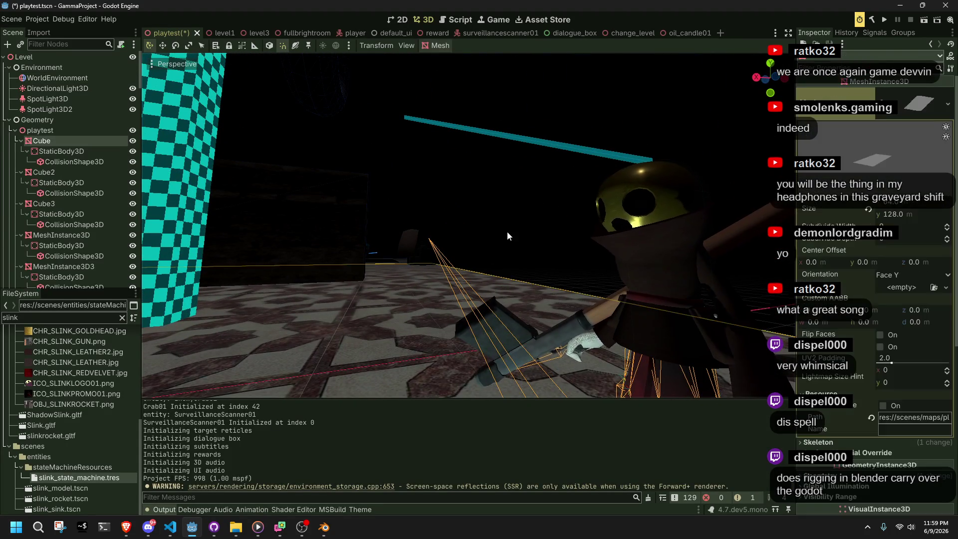
{"action": "left_click", "coordinate": [643, 364]}
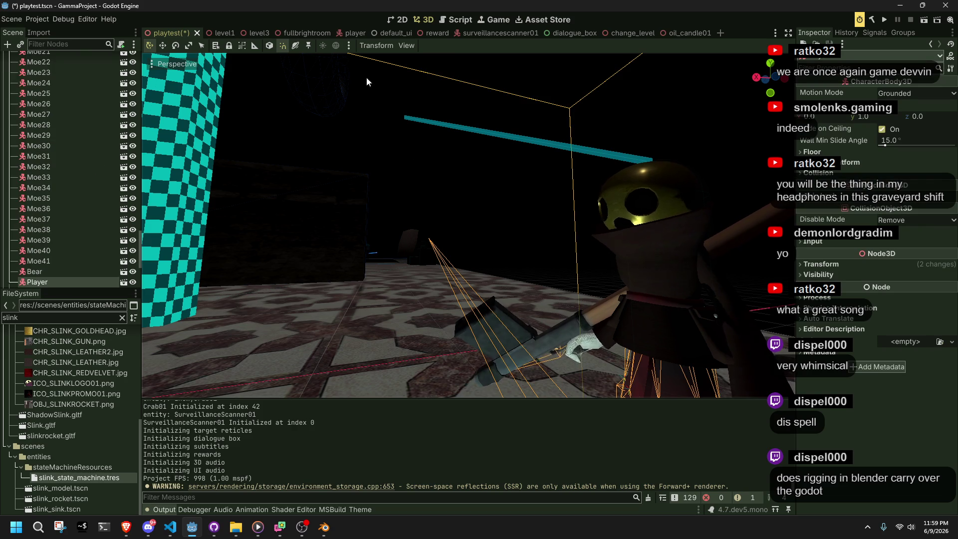
{"action": "left_click", "coordinate": [352, 33]}
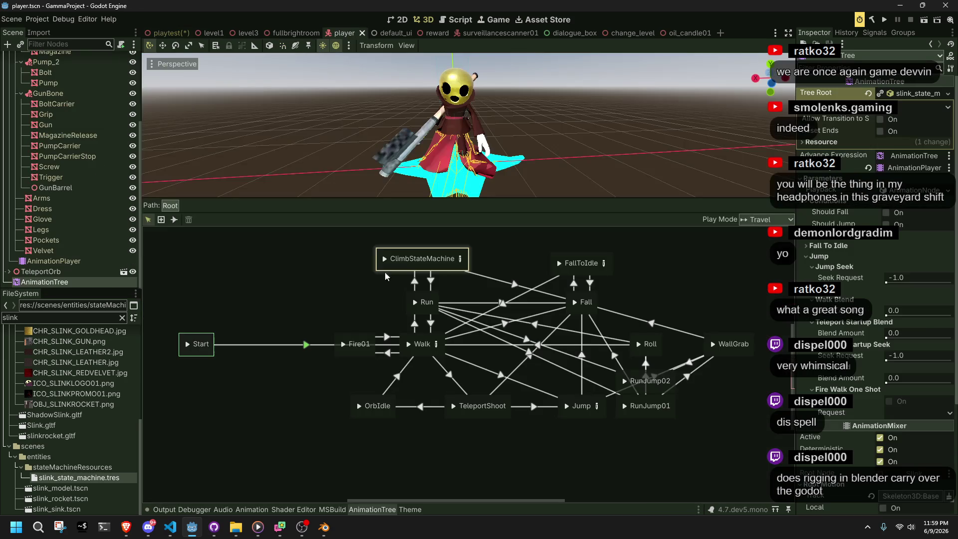
{"action": "left_click", "coordinate": [65, 261]}
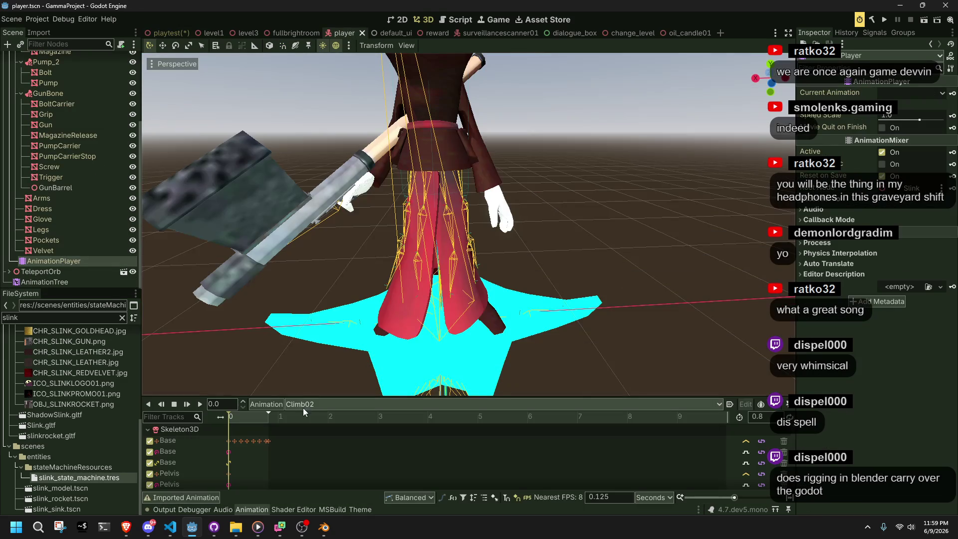
{"action": "mouse_move", "coordinate": [253, 417]}
{"action": "left_mouse_down"}
{"action": "mouse_move", "coordinate": [230, 424]}
{"action": "mouse_move", "coordinate": [246, 429]}
{"action": "mouse_move", "coordinate": [238, 433]}
{"action": "mouse_move", "coordinate": [229, 424]}
{"action": "left_mouse_up"}
{"action": "mouse_move", "coordinate": [349, 249]}
{"action": "right_mouse_down"}
{"action": "mouse_move", "coordinate": [424, 240]}
{"action": "mouse_move", "coordinate": [425, 259]}
{"action": "mouse_move", "coordinate": [425, 239]}
{"action": "right_mouse_up"}
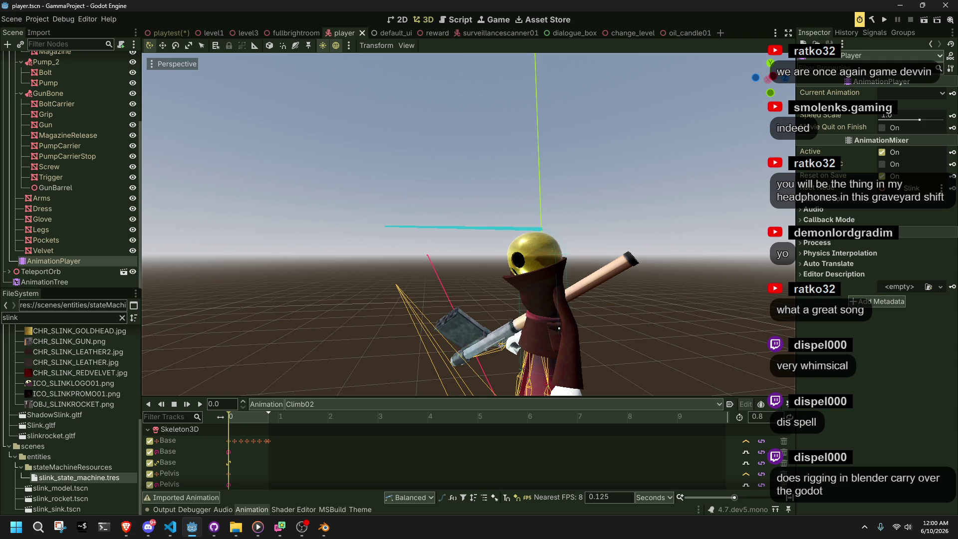
{"action": "key", "text": "alt+Tab"}
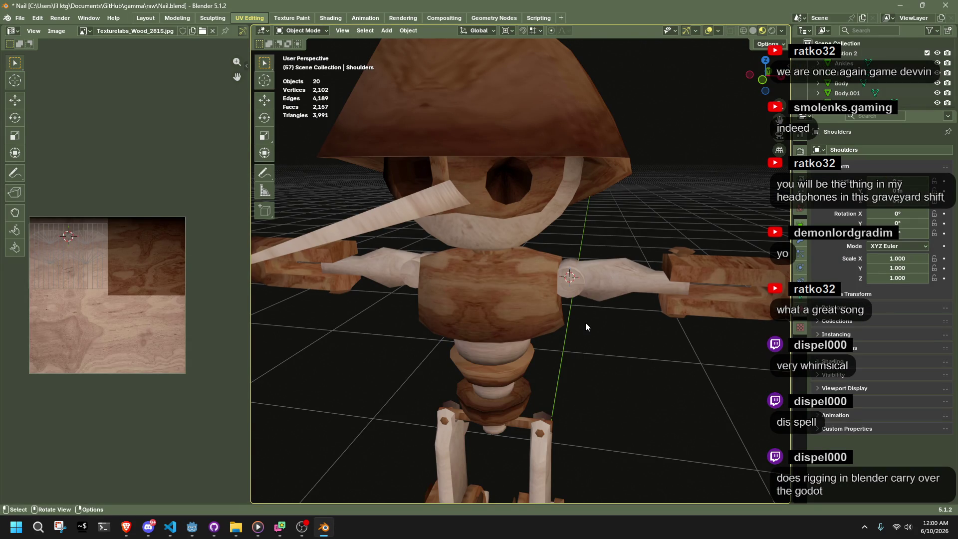
Frame the puppet from the front and start editing the torso Body.001's mesh
{"action": "scroll", "coordinate": [585, 322], "scroll_direction": "down", "scroll_amount": 4}
{"action": "middle_click_drag", "start_coordinate": [585, 322], "coordinate": [625, 276]}
{"action": "left_click", "coordinate": [770, 78]}
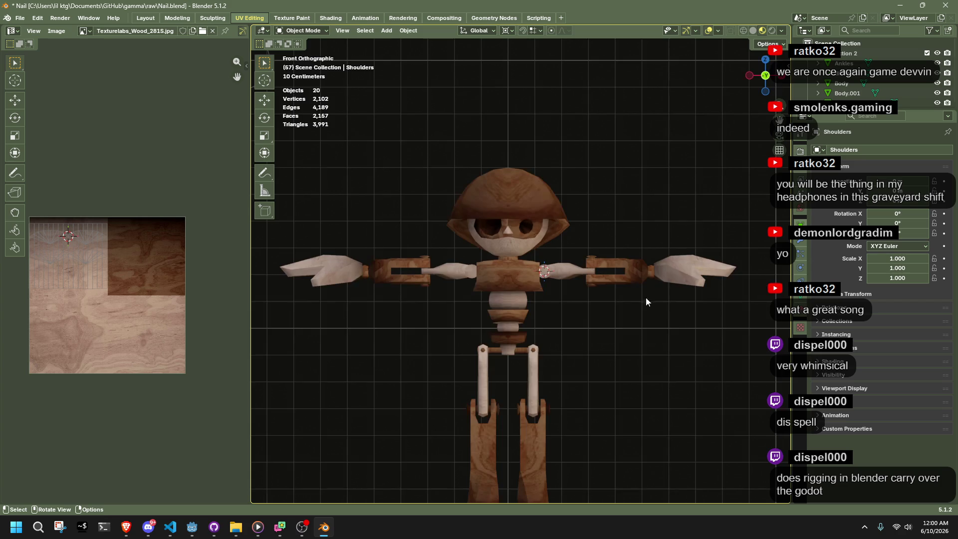
{"action": "scroll", "coordinate": [644, 299], "scroll_direction": "up", "scroll_amount": 5}
{"action": "left_click", "coordinate": [585, 322]}
{"action": "key", "text": "Tab"}
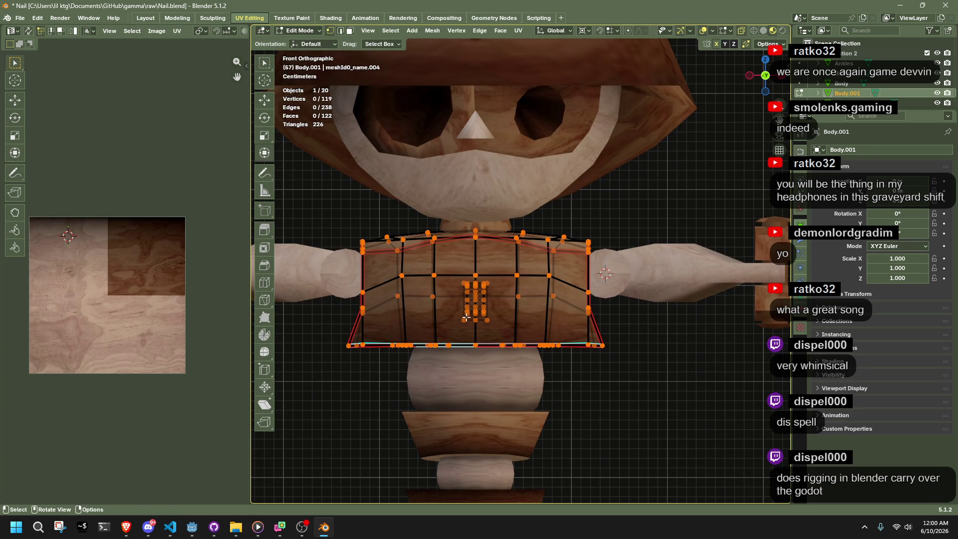
{"action": "left_click_drag", "start_coordinate": [468, 218], "coordinate": [489, 376]}
{"action": "left_click", "coordinate": [490, 375]}
{"action": "left_click", "coordinate": [476, 344], "text": "alt"}
{"action": "key", "text": "shift+s"}
{"action": "middle_click_drag", "start_coordinate": [476, 342], "coordinate": [694, 346]}
Select all the torso's faces and scale them along X to about 0.89
{"action": "key", "text": "Tab"}
{"action": "key", "text": "KP_1"}
{"action": "key", "text": "Tab"}
{"action": "mouse_move", "coordinate": [672, 448]}
{"action": "left_mouse_down"}
{"action": "mouse_move", "coordinate": [469, 205]}
{"action": "mouse_move", "coordinate": [336, 198]}
{"action": "left_mouse_up"}
{"action": "key", "text": "s"}
{"action": "key", "text": "x"}
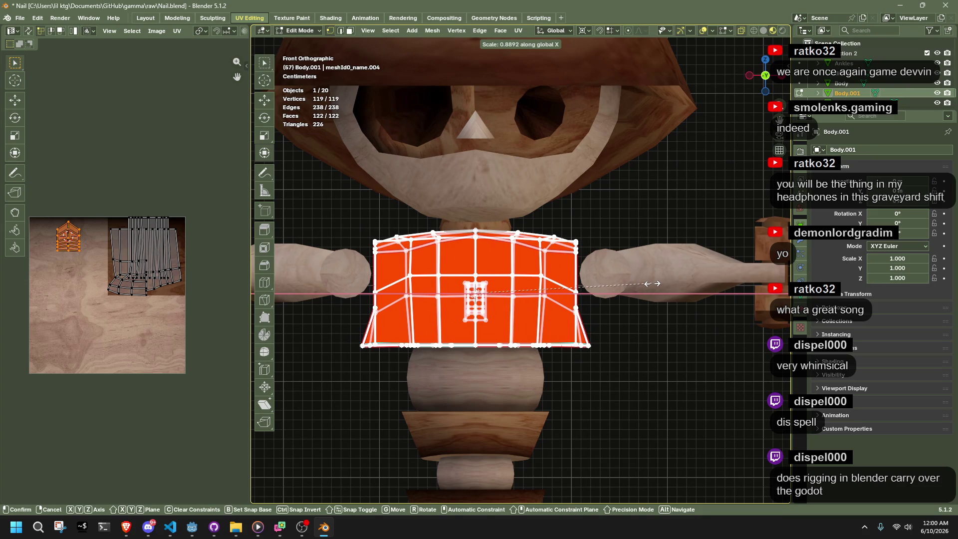
{"action": "left_click", "coordinate": [647, 342]}
{"action": "key", "text": "Tab"}
{"action": "left_click", "coordinate": [647, 339]}
{"action": "mouse_move", "coordinate": [648, 338]}
{"action": "middle_mouse_down"}
{"action": "mouse_move", "coordinate": [578, 339]}
{"action": "mouse_move", "coordinate": [604, 378]}
{"action": "middle_mouse_up"}
{"action": "left_click", "coordinate": [516, 446]}
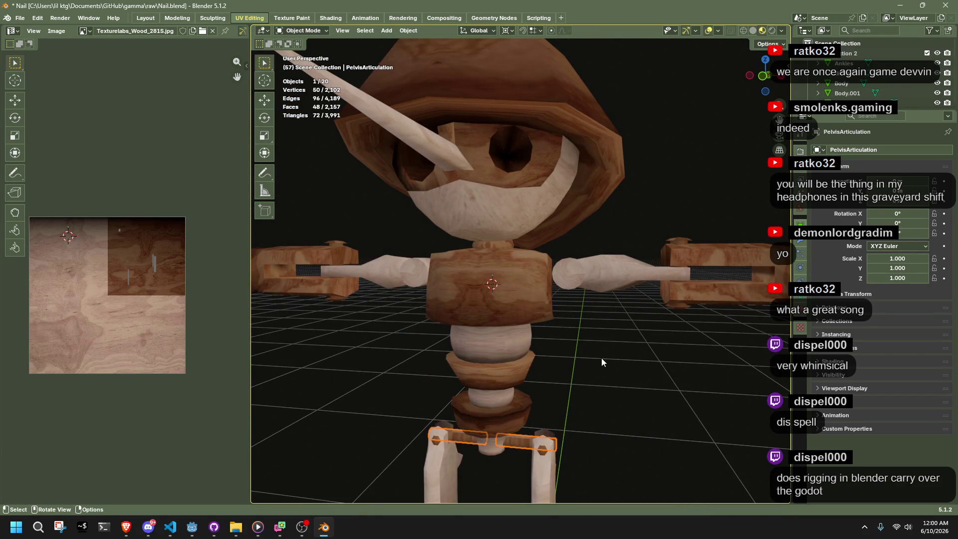
Try duplicating the pelvis pins upward, then undo and leave the originals in place
{"action": "scroll", "coordinate": [600, 357], "scroll_direction": "up", "scroll_amount": 2}
{"action": "key", "text": "shift+d"}
{"action": "key", "text": "z"}
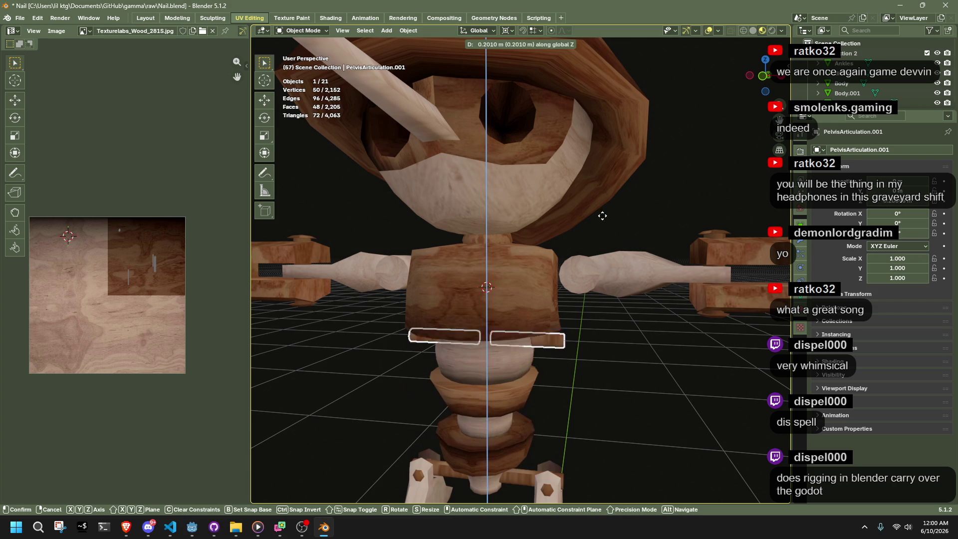
{"action": "left_click", "coordinate": [602, 156]}
{"action": "mouse_move", "coordinate": [602, 156]}
{"action": "middle_mouse_down"}
{"action": "mouse_move", "coordinate": [601, 274]}
{"action": "mouse_move", "coordinate": [616, 289]}
{"action": "mouse_move", "coordinate": [723, 147]}
{"action": "middle_mouse_up"}
{"action": "key", "text": "KP_1"}
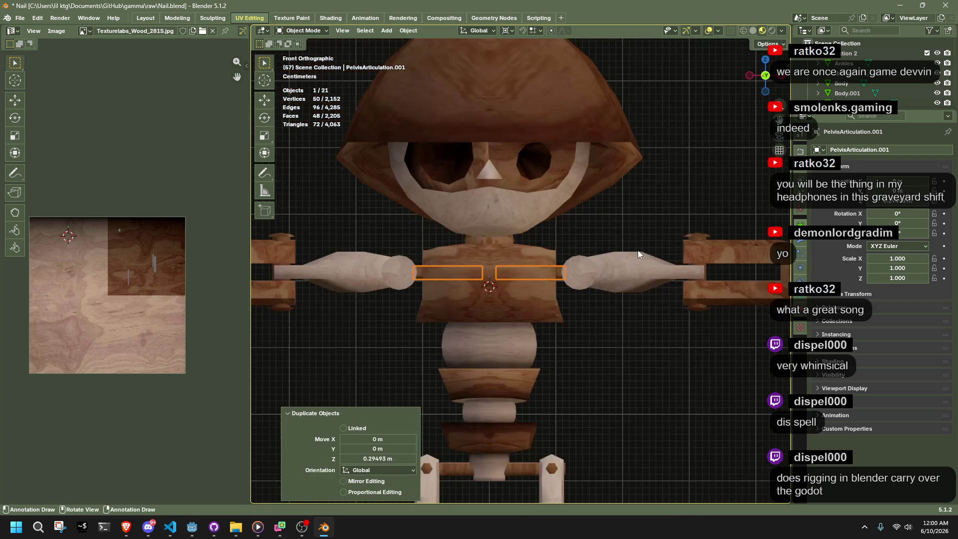
{"action": "key", "text": "ctrl+z"}
{"action": "key", "text": "g"}
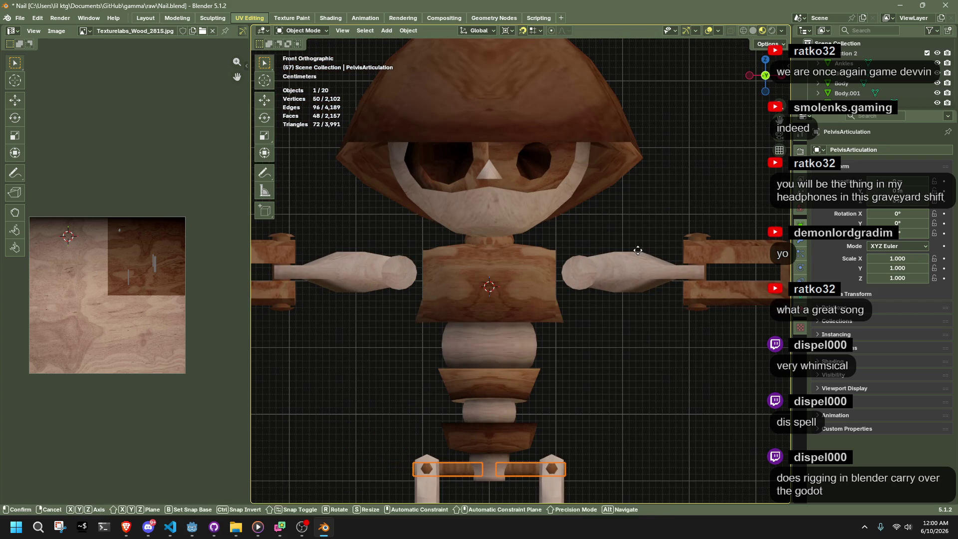
{"action": "key", "text": "z"}
{"action": "left_click", "coordinate": [633, 229]}
Duplicate the pelvis pins again and raise the copy 0.3 m to shoulder level
{"action": "key", "text": "shift+d"}
{"action": "key", "text": "z"}
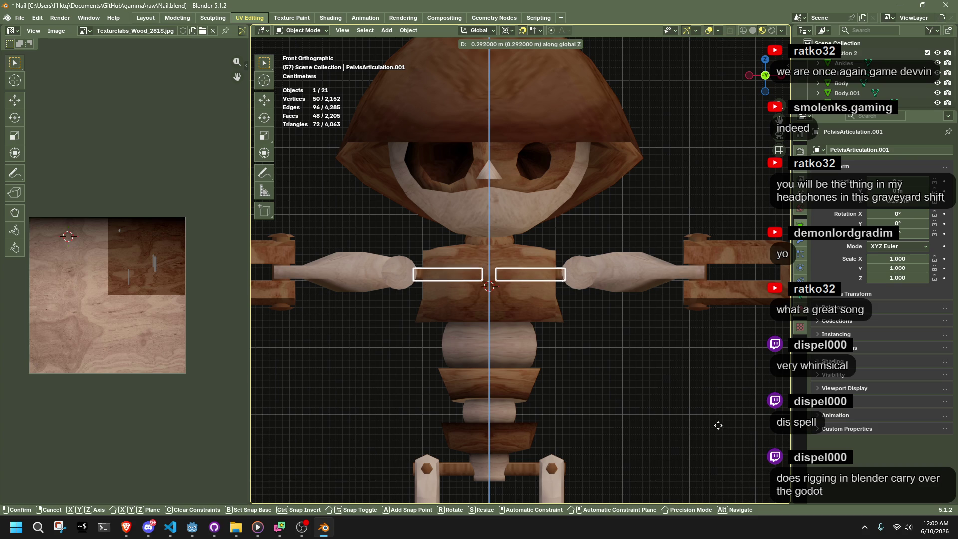
{"action": "left_click", "coordinate": [720, 415]}
{"action": "left_click", "coordinate": [628, 264]}
{"action": "scroll", "coordinate": [628, 264], "scroll_direction": "down", "scroll_amount": 2}
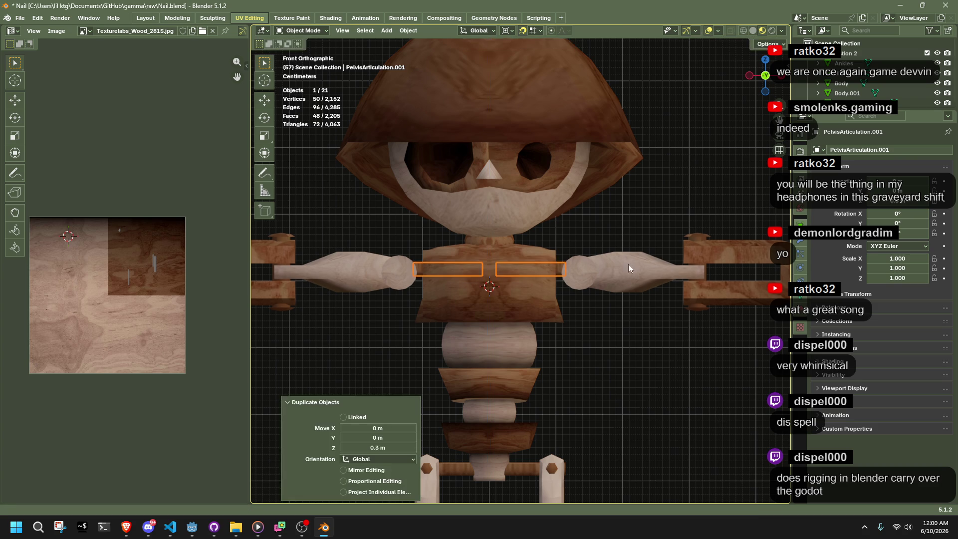
{"action": "scroll", "coordinate": [640, 286], "scroll_direction": "up", "scroll_amount": 5}
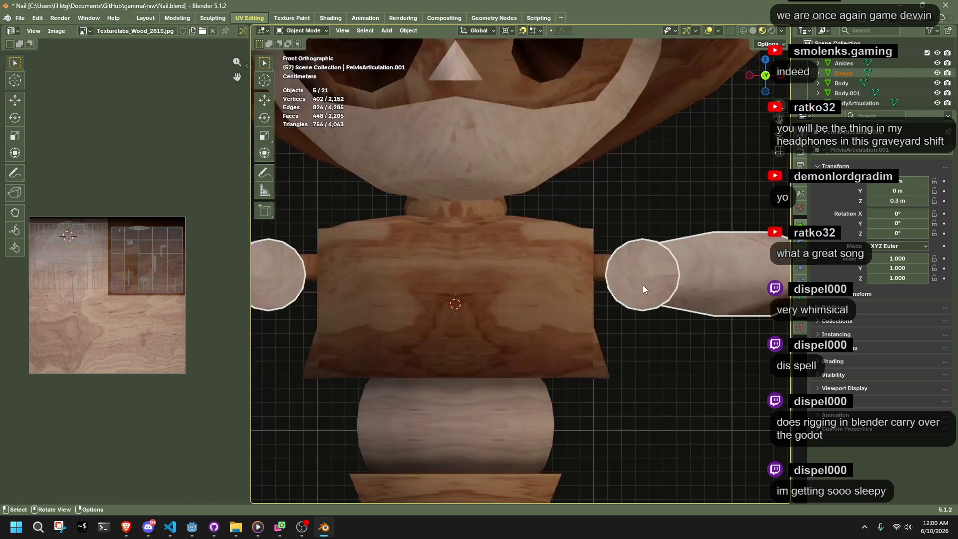
Nudge the arms slightly along the Z axis
{"action": "key", "text": "g"}
{"action": "key", "text": "z"}
{"action": "left_click", "coordinate": [656, 209]}
{"action": "scroll", "coordinate": [655, 208], "scroll_direction": "down", "scroll_amount": 5}
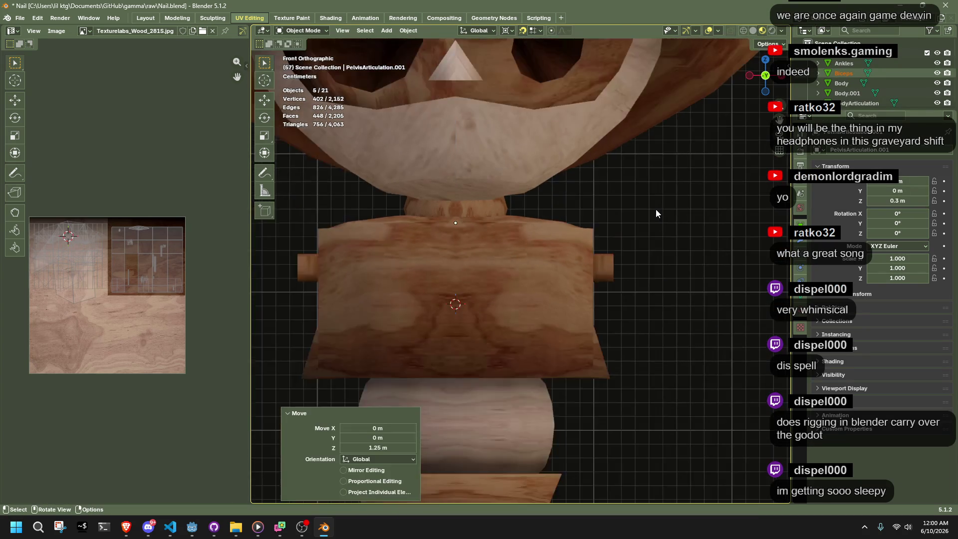
{"action": "scroll", "coordinate": [602, 271], "scroll_direction": "up", "scroll_amount": 4}
{"action": "scroll", "coordinate": [602, 272], "scroll_direction": "down", "scroll_amount": 4}
{"action": "key", "text": "g"}
{"action": "key", "text": "z"}
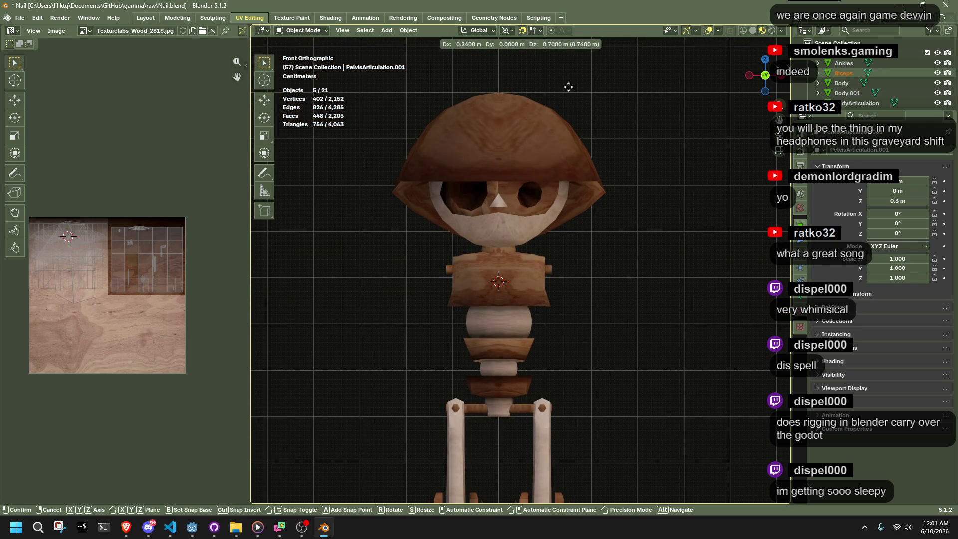
{"action": "left_click", "coordinate": [547, 370]}
Move the shoulder pin copy along Y to adjust its depth
{"action": "left_click", "coordinate": [612, 309]}
{"action": "scroll", "coordinate": [632, 307], "scroll_direction": "up", "scroll_amount": 5}
{"action": "mouse_move", "coordinate": [632, 307]}
{"action": "middle_mouse_down"}
{"action": "mouse_move", "coordinate": [543, 373]}
{"action": "mouse_move", "coordinate": [508, 318]}
{"action": "mouse_move", "coordinate": [624, 295]}
{"action": "mouse_move", "coordinate": [515, 313]}
{"action": "middle_mouse_up"}
{"action": "left_click", "coordinate": [508, 318]}
{"action": "key", "text": "g"}
{"action": "key", "text": "y"}
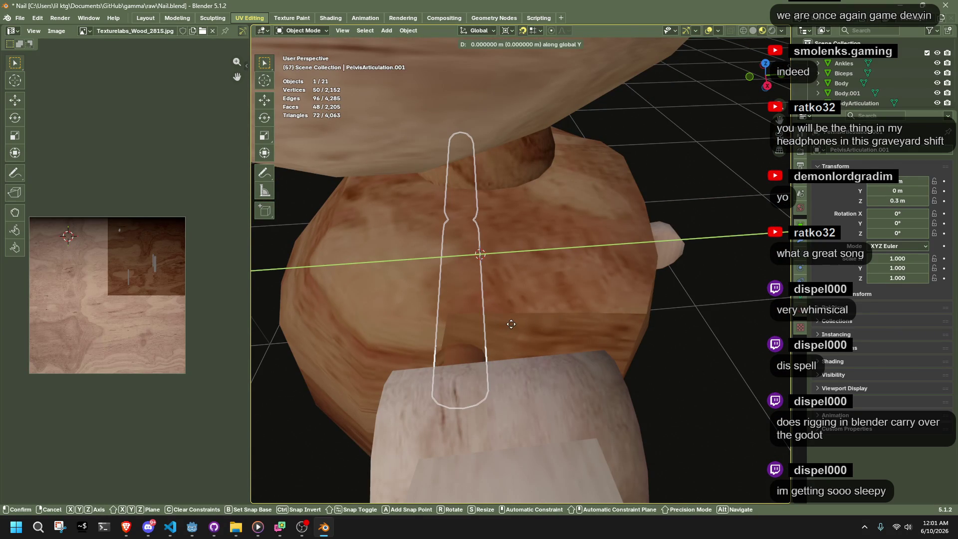
{"action": "left_click", "coordinate": [560, 318]}
{"action": "mouse_move", "coordinate": [561, 318]}
{"action": "middle_mouse_down"}
{"action": "mouse_move", "coordinate": [526, 277]}
{"action": "mouse_move", "coordinate": [432, 235]}
{"action": "mouse_move", "coordinate": [448, 252]}
{"action": "mouse_move", "coordinate": [382, 271]}
{"action": "middle_mouse_up"}
Check the Shoulders mesh, then apply a snap to the shoulder pin copy
{"action": "left_click", "coordinate": [526, 276]}
{"action": "key", "text": "ctrl+Tab"}
{"action": "key", "text": "Tab"}
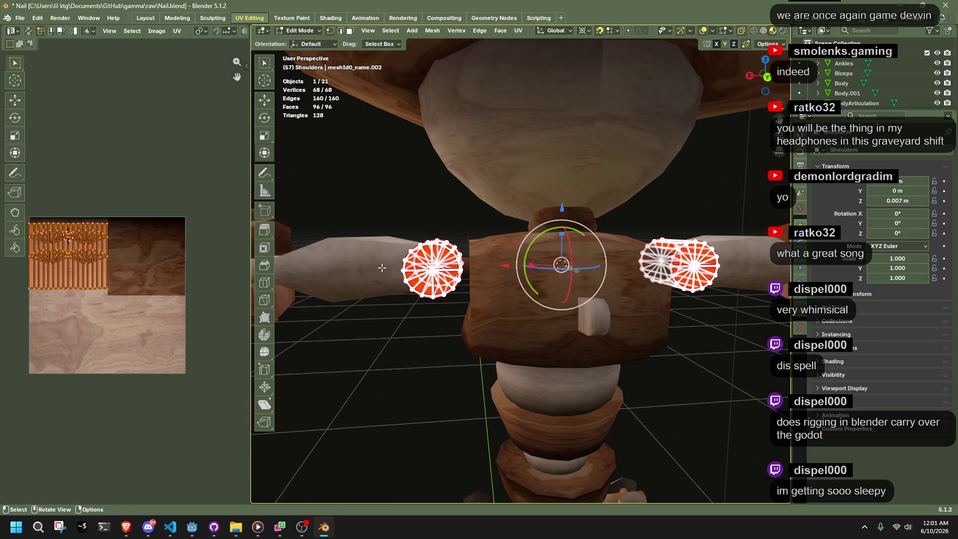
{"action": "key", "text": "Tab"}
{"action": "left_click", "coordinate": [466, 270]}
{"action": "key", "text": "shift+s"}
{"action": "key", "text": "8"}
{"action": "mouse_move", "coordinate": [467, 270]}
{"action": "middle_mouse_down"}
{"action": "mouse_move", "coordinate": [499, 299]}
{"action": "mouse_move", "coordinate": [574, 329]}
{"action": "mouse_move", "coordinate": [685, 306]}
{"action": "mouse_move", "coordinate": [639, 346]}
{"action": "mouse_move", "coordinate": [612, 355]}
{"action": "middle_mouse_up"}
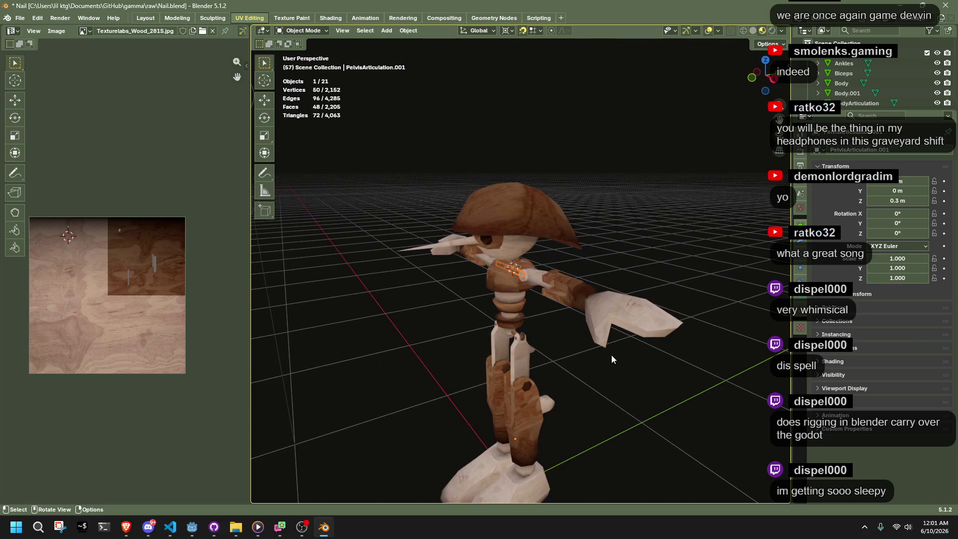
Set the pin copy's origin to its geometry and snap it to the 3D cursor
{"action": "left_click", "coordinate": [405, 31]}
{"action": "mouse_move", "coordinate": [449, 52]}
{"action": "left_click", "coordinate": [563, 62]}
{"action": "scroll", "coordinate": [658, 246], "scroll_direction": "up", "scroll_amount": 5}
{"action": "key", "text": "shift+s"}
{"action": "key", "text": "7"}
{"action": "mouse_move", "coordinate": [658, 246]}
{"action": "middle_mouse_down"}
{"action": "mouse_move", "coordinate": [693, 244]}
{"action": "mouse_move", "coordinate": [657, 355]}
{"action": "mouse_move", "coordinate": [661, 283]}
{"action": "mouse_move", "coordinate": [588, 221]}
{"action": "mouse_move", "coordinate": [435, 242]}
{"action": "mouse_move", "coordinate": [437, 299]}
{"action": "mouse_move", "coordinate": [459, 329]}
{"action": "mouse_move", "coordinate": [543, 355]}
{"action": "mouse_move", "coordinate": [657, 340]}
{"action": "mouse_move", "coordinate": [688, 325]}
{"action": "middle_mouse_up"}
{"action": "left_click", "coordinate": [656, 355]}
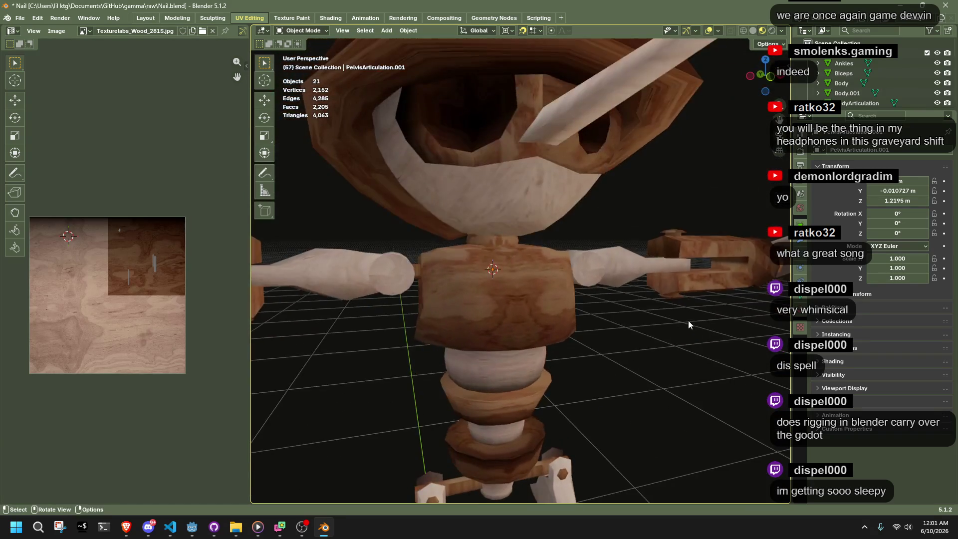
{"action": "scroll", "coordinate": [688, 325], "scroll_direction": "down", "scroll_amount": 10}
{"action": "middle_click_drag", "start_coordinate": [609, 316], "coordinate": [609, 317]}
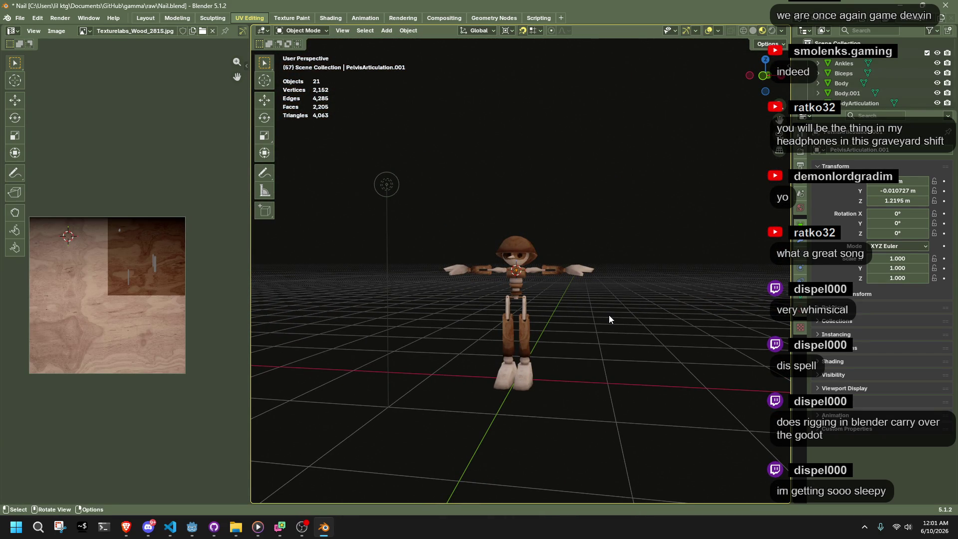
{"action": "scroll", "coordinate": [531, 279], "scroll_direction": "up", "scroll_amount": 10}
{"action": "left_click", "coordinate": [530, 279]}
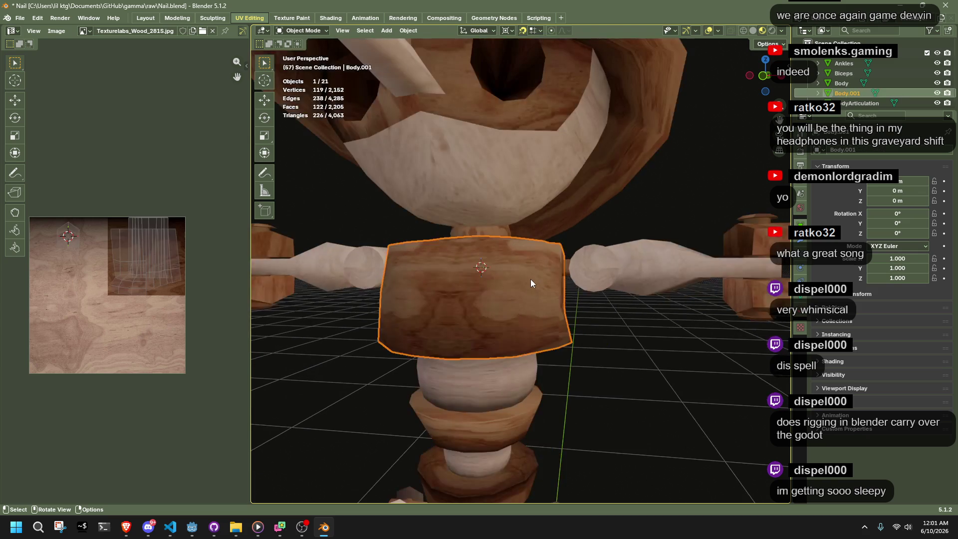
Inspect the torso mesh with see-through display, then leave Edit Mode and deselect
{"action": "key", "text": "Tab"}
{"action": "left_click", "coordinate": [600, 319]}
{"action": "scroll", "coordinate": [606, 321], "scroll_direction": "up", "scroll_amount": 5}
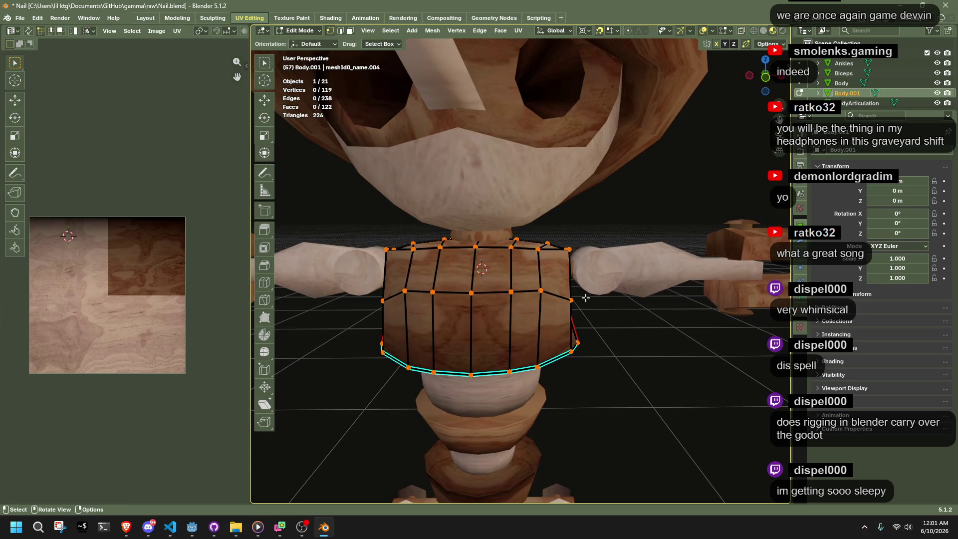
{"action": "key", "text": "alt+z"}
{"action": "mouse_move", "coordinate": [571, 278]}
{"action": "middle_mouse_down"}
{"action": "mouse_move", "coordinate": [465, 274]}
{"action": "mouse_move", "coordinate": [420, 410]}
{"action": "mouse_move", "coordinate": [526, 429]}
{"action": "mouse_move", "coordinate": [579, 412]}
{"action": "mouse_move", "coordinate": [604, 388]}
{"action": "mouse_move", "coordinate": [594, 417]}
{"action": "mouse_move", "coordinate": [465, 417]}
{"action": "mouse_move", "coordinate": [327, 388]}
{"action": "mouse_move", "coordinate": [431, 399]}
{"action": "mouse_move", "coordinate": [413, 389]}
{"action": "mouse_move", "coordinate": [460, 291]}
{"action": "middle_mouse_up"}
{"action": "key", "text": "Tab"}
{"action": "key", "text": "alt+z"}
{"action": "key", "text": "alt+a"}
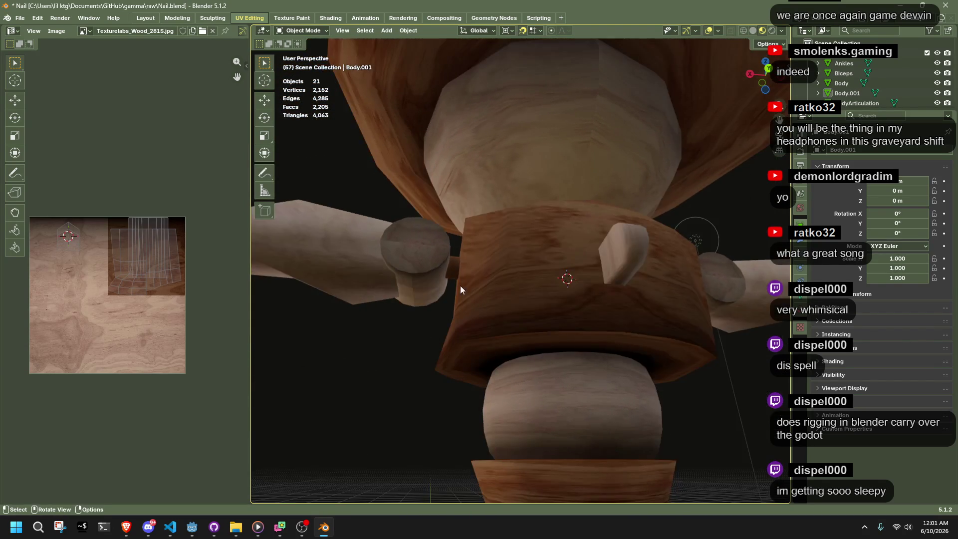
Merge the shoulder pin copy's centre vertices at their centre
{"action": "left_click", "coordinate": [453, 266]}
{"action": "key", "text": "Tab"}
{"action": "left_click_drag", "start_coordinate": [535, 249], "coordinate": [607, 322]}
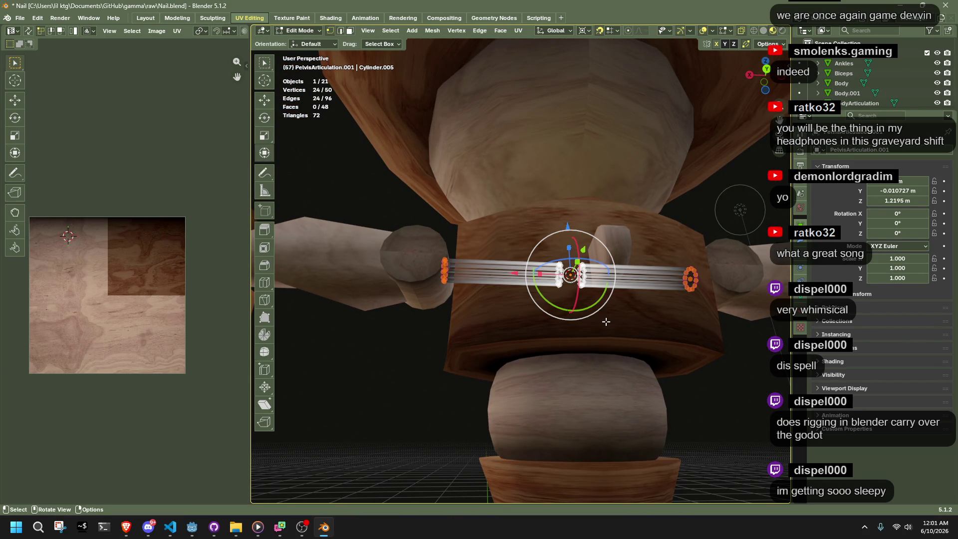
{"action": "scroll", "coordinate": [607, 322], "scroll_direction": "down", "scroll_amount": 2}
{"action": "key", "text": "m"}
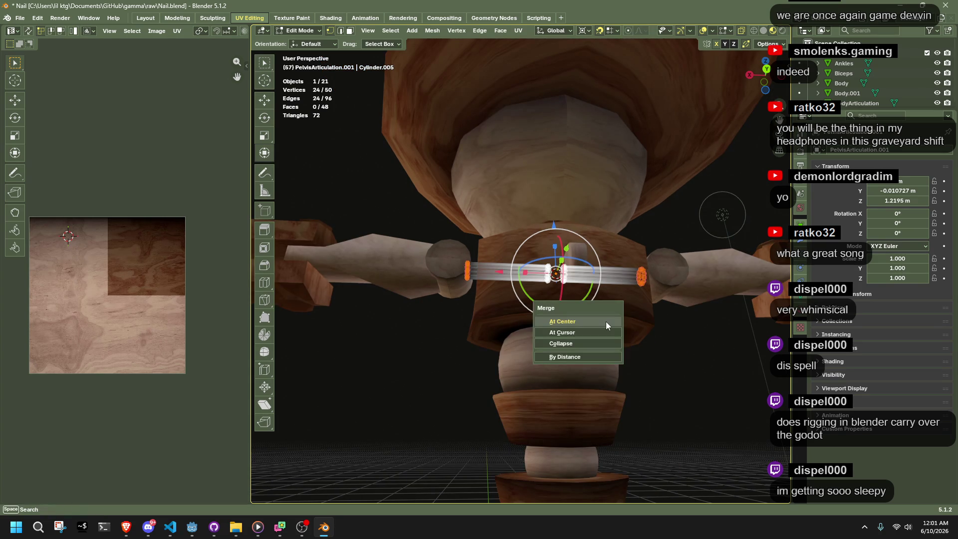
{"action": "left_click", "coordinate": [605, 321]}
{"action": "key", "text": "Tab"}
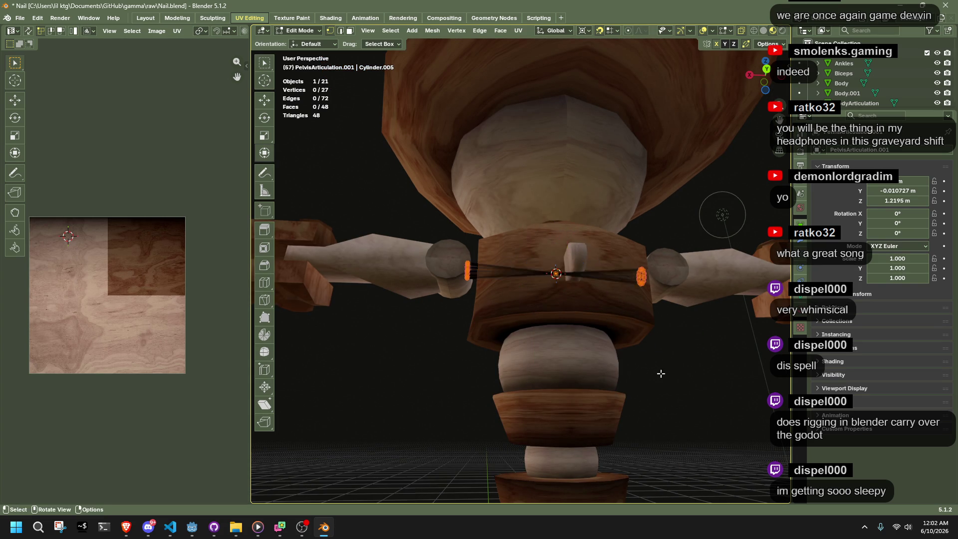
{"action": "scroll", "coordinate": [661, 373], "scroll_direction": "down", "scroll_amount": 3}
{"action": "middle_click_drag", "start_coordinate": [660, 373], "coordinate": [663, 402]}
Flatten the pelvis pin's two middle rings to zero X scale about the chosen pivot
{"action": "key", "text": "Tab"}
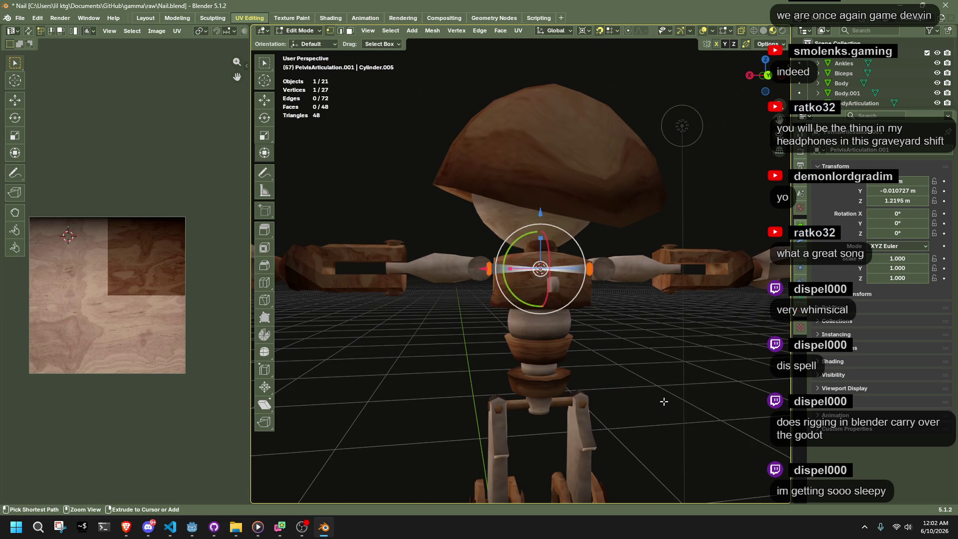
{"action": "scroll", "coordinate": [658, 364], "scroll_direction": "up", "scroll_amount": 5}
{"action": "left_click_drag", "start_coordinate": [517, 215], "coordinate": [611, 332]}
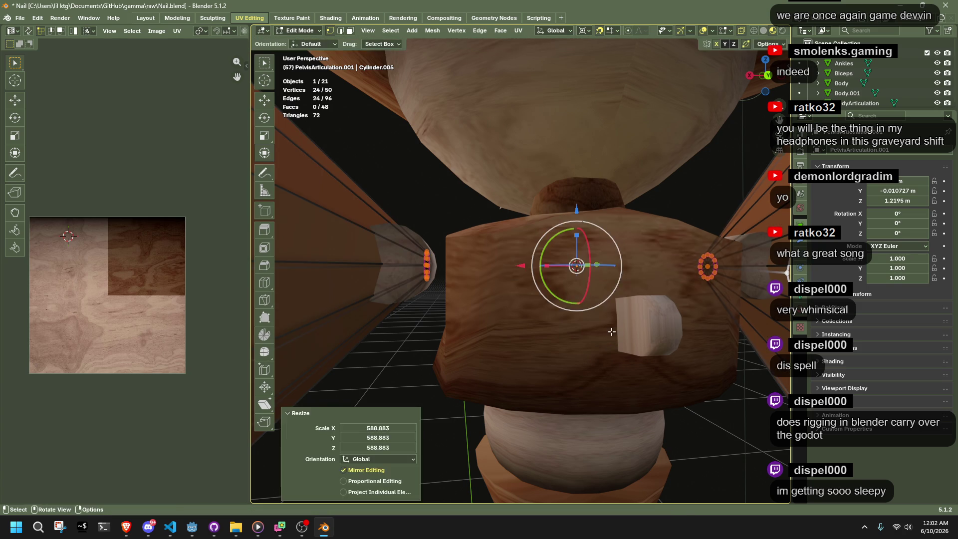
{"action": "left_click", "coordinate": [573, 344]}
{"action": "middle_click_drag", "start_coordinate": [573, 346], "coordinate": [552, 214]}
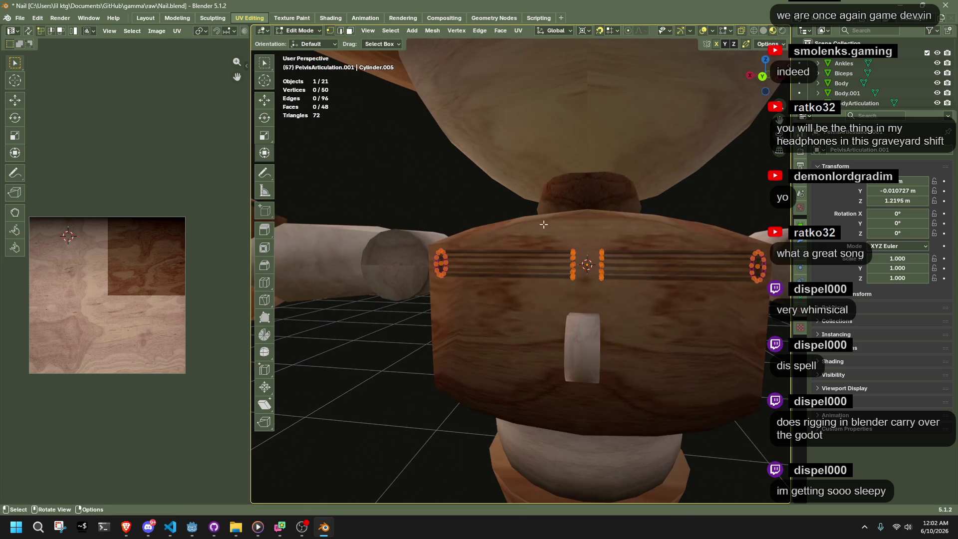
{"action": "left_click", "coordinate": [586, 29]}
{"action": "left_click", "coordinate": [613, 79]}
{"action": "left_click_drag", "start_coordinate": [543, 231], "coordinate": [651, 360]}
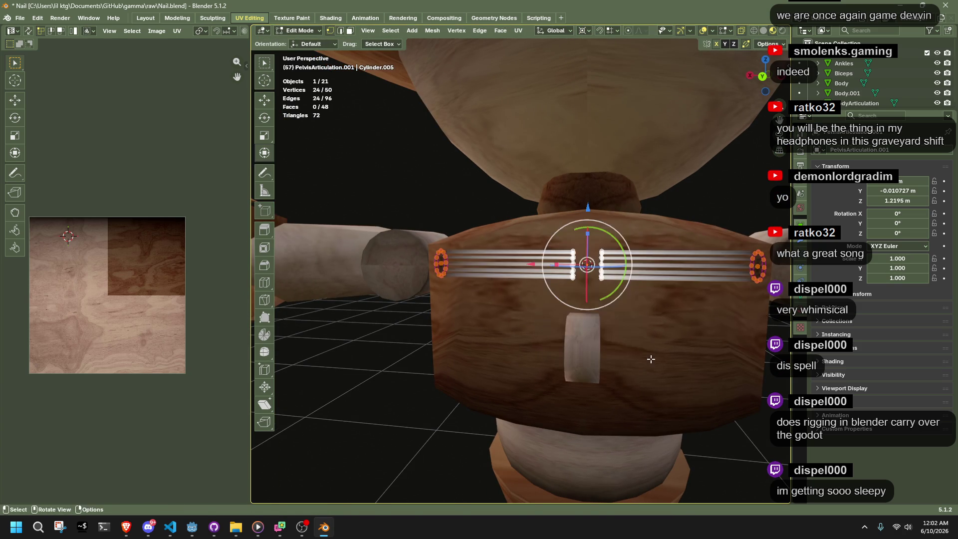
{"action": "key", "text": "s"}
{"action": "key", "text": "x"}
{"action": "key", "text": "0"}
{"action": "key", "text": "Return"}
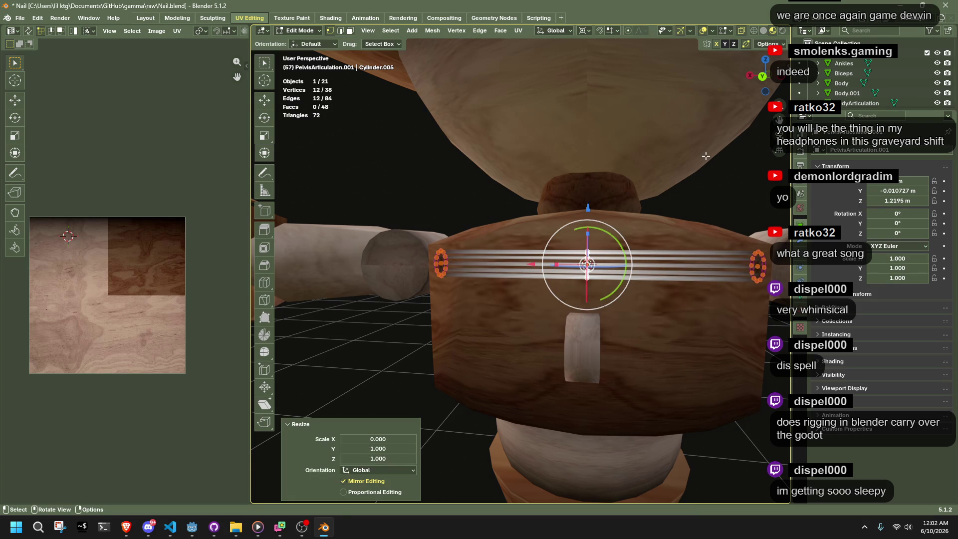
{"action": "key", "text": "Tab"}
Flatten the leg rod's rings to its centre with sx0
{"action": "scroll", "coordinate": [657, 297], "scroll_direction": "down", "scroll_amount": 5}
{"action": "middle_click_drag", "start_coordinate": [658, 298], "coordinate": [575, 351]}
{"action": "left_click", "coordinate": [575, 354]}
{"action": "key", "text": "Tab"}
{"action": "type", "text": "s"}
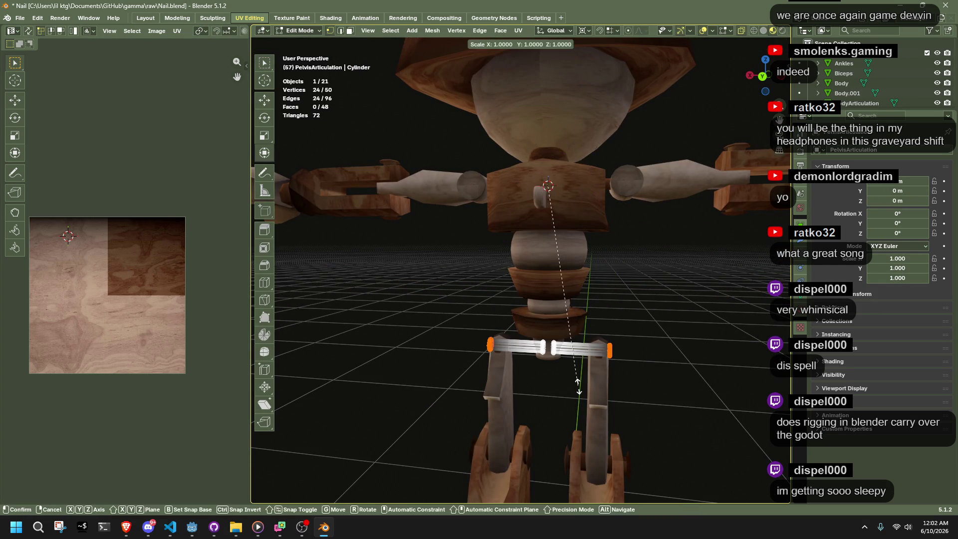
{"action": "type", "text": "x0"}
{"action": "key", "text": "Return"}
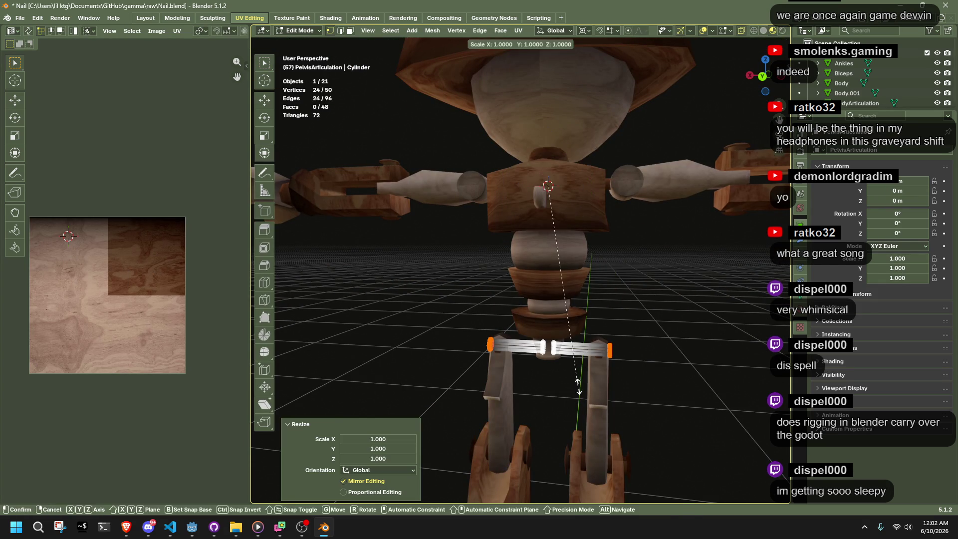
{"action": "key", "text": "Tab"}
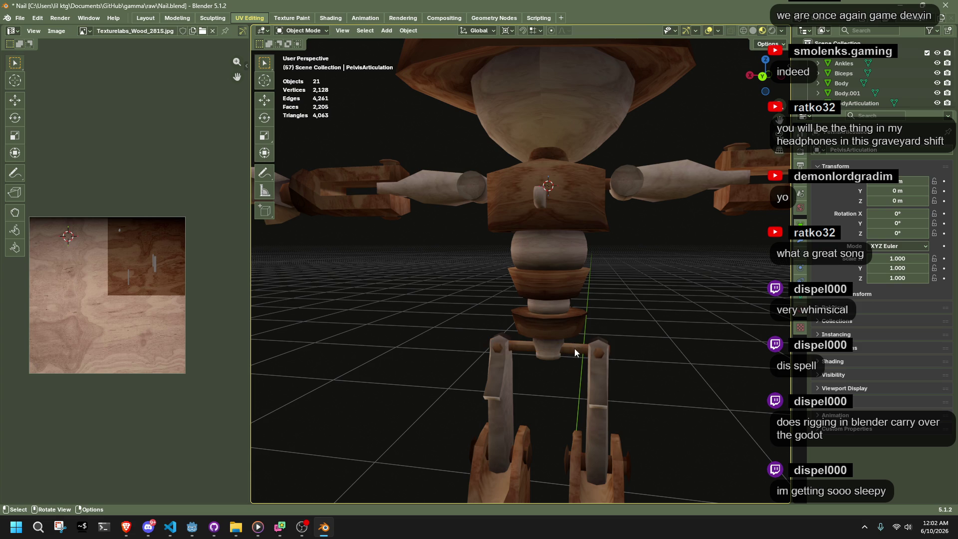
Apply All Transforms to every object in the scene
{"action": "key", "text": "a"}
{"action": "key", "text": "ctrl+a"}
{"action": "left_click", "coordinate": [679, 330]}
{"action": "key", "text": "alt+a"}
{"action": "mouse_move", "coordinate": [688, 341]}
{"action": "middle_mouse_down"}
{"action": "mouse_move", "coordinate": [499, 344]}
{"action": "mouse_move", "coordinate": [421, 326]}
{"action": "mouse_move", "coordinate": [382, 327]}
{"action": "mouse_move", "coordinate": [395, 346]}
{"action": "mouse_move", "coordinate": [596, 331]}
{"action": "middle_mouse_up"}
{"action": "key", "text": "a"}
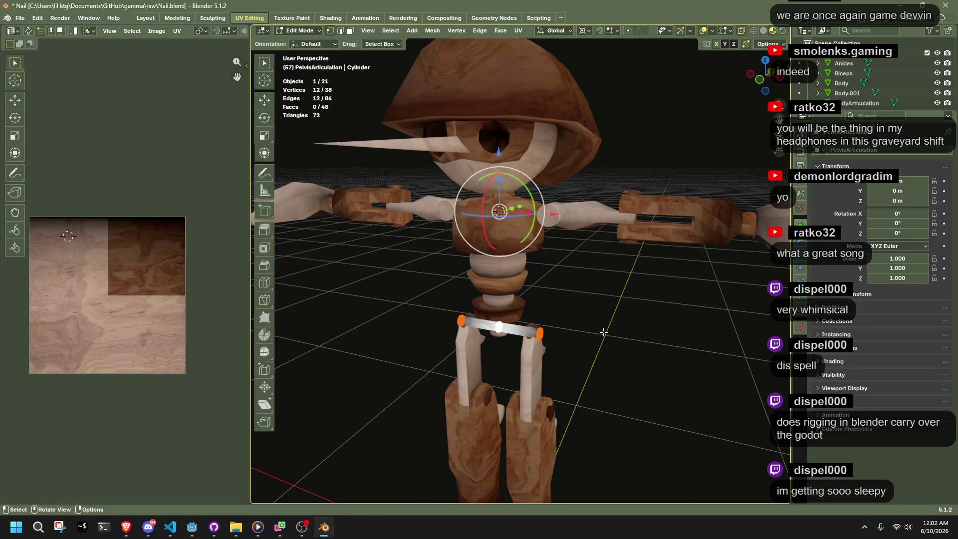
{"action": "key", "text": "Tab"}
{"action": "key", "text": "alt+n"}
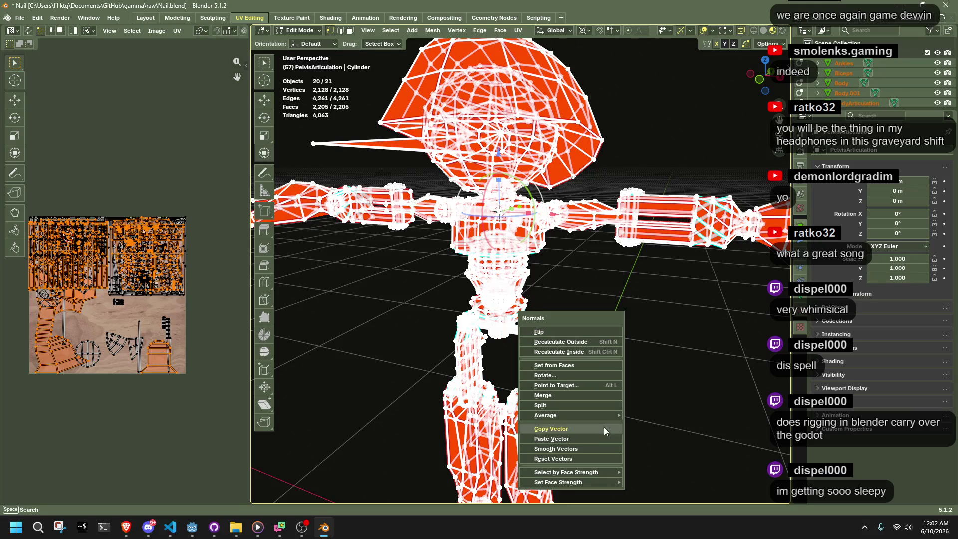
Average the custom normals on all selected meshes and return to Object Mode
{"action": "mouse_move", "coordinate": [604, 416]}
{"action": "left_click", "coordinate": [644, 415]}
{"action": "key", "text": "Tab"}
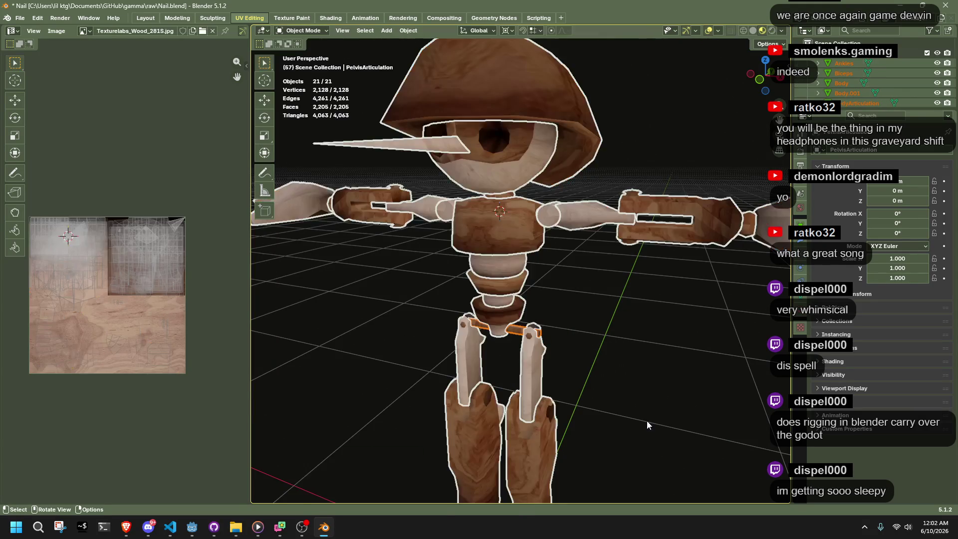
{"action": "scroll", "coordinate": [636, 403], "scroll_direction": "down", "scroll_amount": 4}
{"action": "scroll", "coordinate": [579, 324], "scroll_direction": "up", "scroll_amount": 6}
Switch to Front Orthographic view and box-select the arm pieces on both sides
{"action": "mouse_move", "coordinate": [582, 369]}
{"action": "middle_mouse_down"}
{"action": "mouse_move", "coordinate": [501, 317]}
{"action": "mouse_move", "coordinate": [385, 286]}
{"action": "mouse_move", "coordinate": [428, 334]}
{"action": "mouse_move", "coordinate": [455, 258]}
{"action": "mouse_move", "coordinate": [562, 259]}
{"action": "mouse_move", "coordinate": [592, 306]}
{"action": "mouse_move", "coordinate": [529, 368]}
{"action": "mouse_move", "coordinate": [583, 297]}
{"action": "mouse_move", "coordinate": [679, 300]}
{"action": "middle_mouse_up"}
{"action": "scroll", "coordinate": [592, 309], "scroll_direction": "down", "scroll_amount": 5}
{"action": "scroll", "coordinate": [504, 372], "scroll_direction": "up", "scroll_amount": 2}
{"action": "scroll", "coordinate": [504, 368], "scroll_direction": "up", "scroll_amount": 4}
{"action": "left_click", "coordinate": [767, 86]}
{"action": "scroll", "coordinate": [651, 225], "scroll_direction": "up", "scroll_amount": 2}
{"action": "left_click_drag", "start_coordinate": [530, 183], "coordinate": [752, 213]}
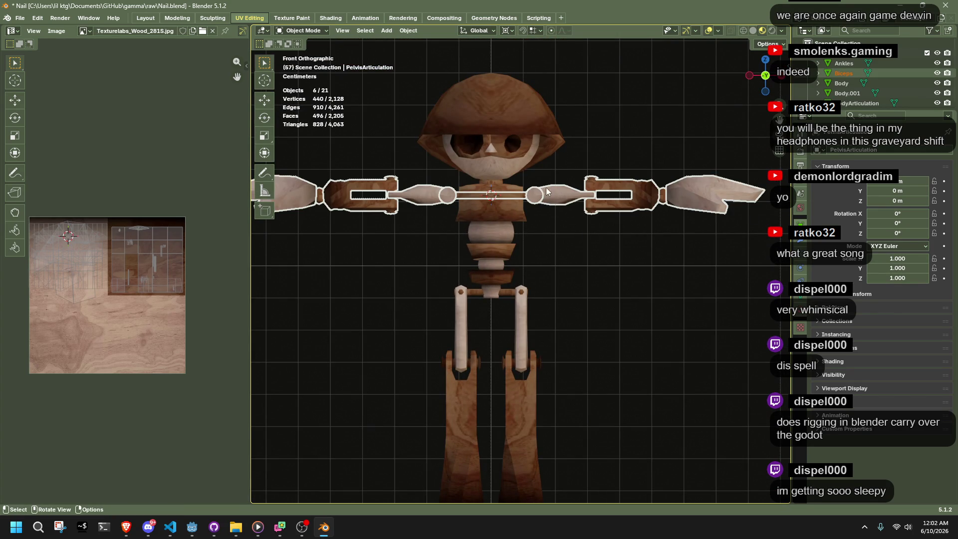
{"action": "mouse_move", "coordinate": [533, 177]}
{"action": "left_mouse_down"}
{"action": "mouse_move", "coordinate": [546, 193]}
{"action": "mouse_move", "coordinate": [762, 225]}
{"action": "left_mouse_up"}
Measure the outstretched arm span tip to tip with the Measure tool, reading 1.70277 m
{"action": "scroll", "coordinate": [681, 223], "scroll_direction": "down", "scroll_amount": 4}
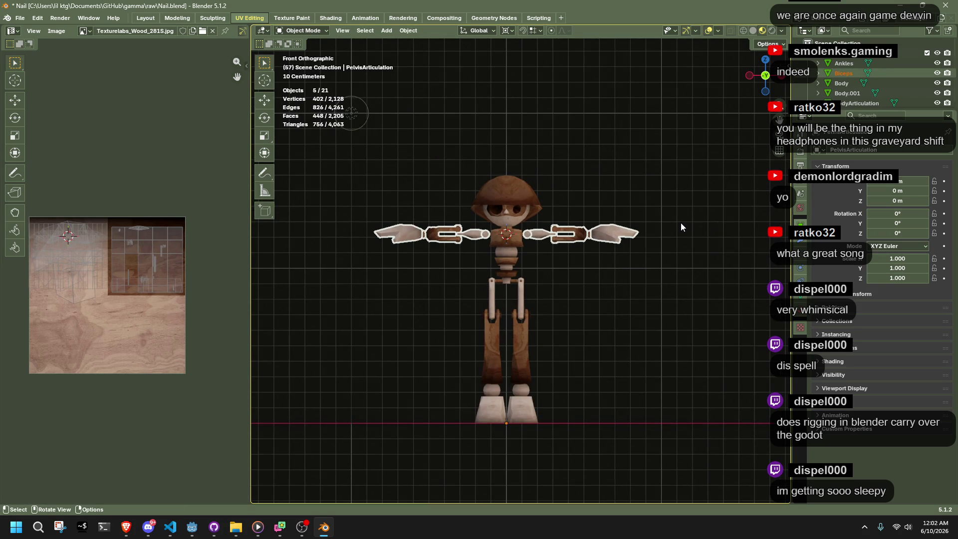
{"action": "key", "text": "alt+Tab"}
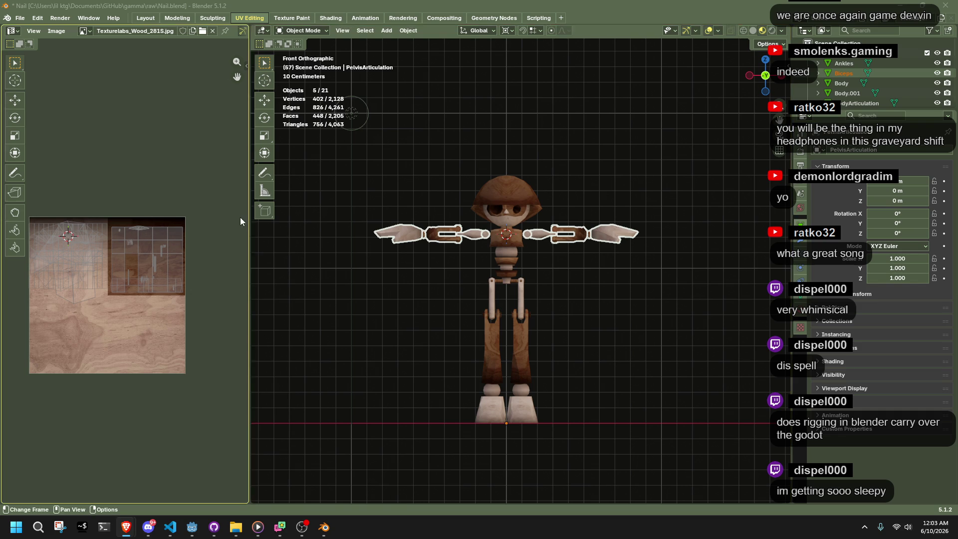
{"action": "left_click", "coordinate": [268, 195]}
{"action": "left_click_drag", "start_coordinate": [375, 233], "coordinate": [638, 233]}
{"action": "key", "text": "alt+Tab"}
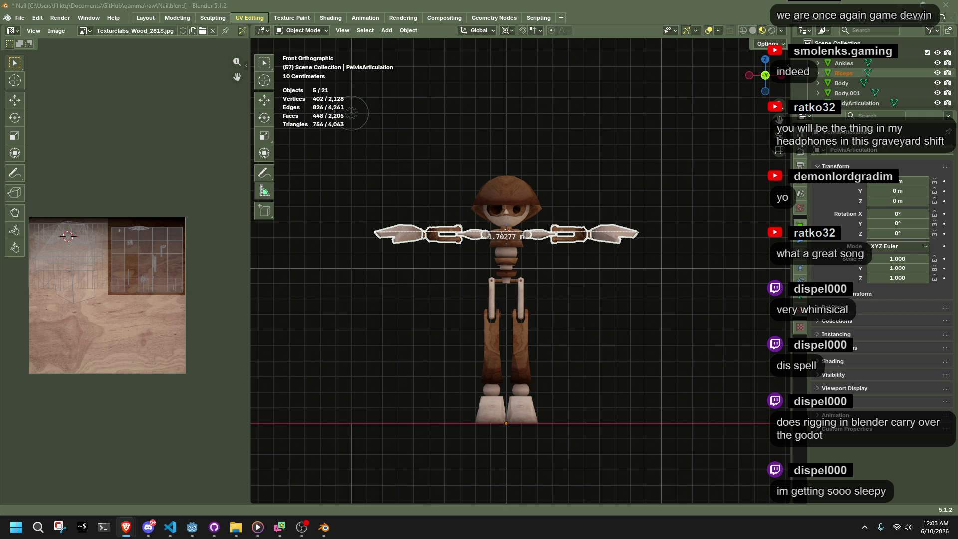
{"action": "left_click", "coordinate": [678, 295]}
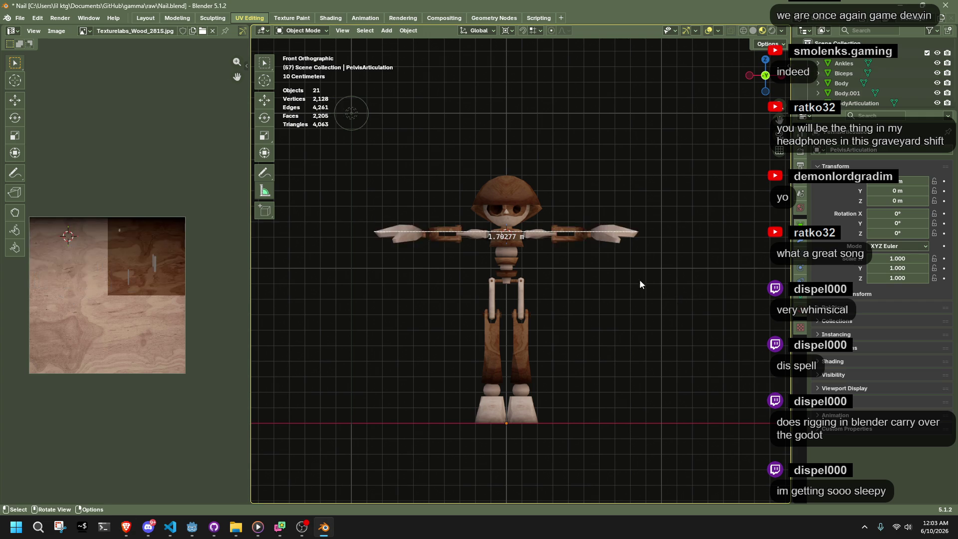
{"action": "scroll", "coordinate": [660, 289], "scroll_direction": "up", "scroll_amount": 4}
{"action": "scroll", "coordinate": [563, 235], "scroll_direction": "down", "scroll_amount": 1}
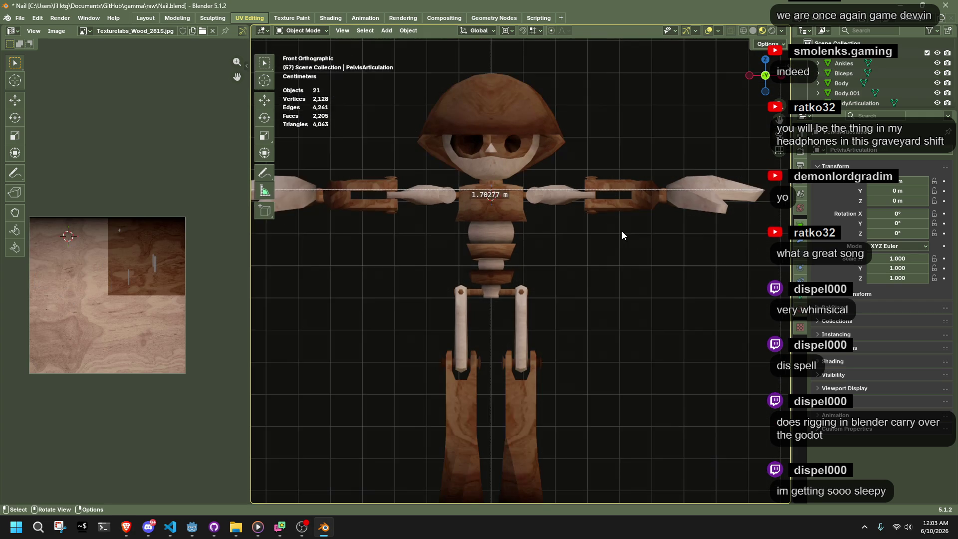
{"action": "scroll", "coordinate": [761, 193], "scroll_direction": "down", "scroll_amount": 1}
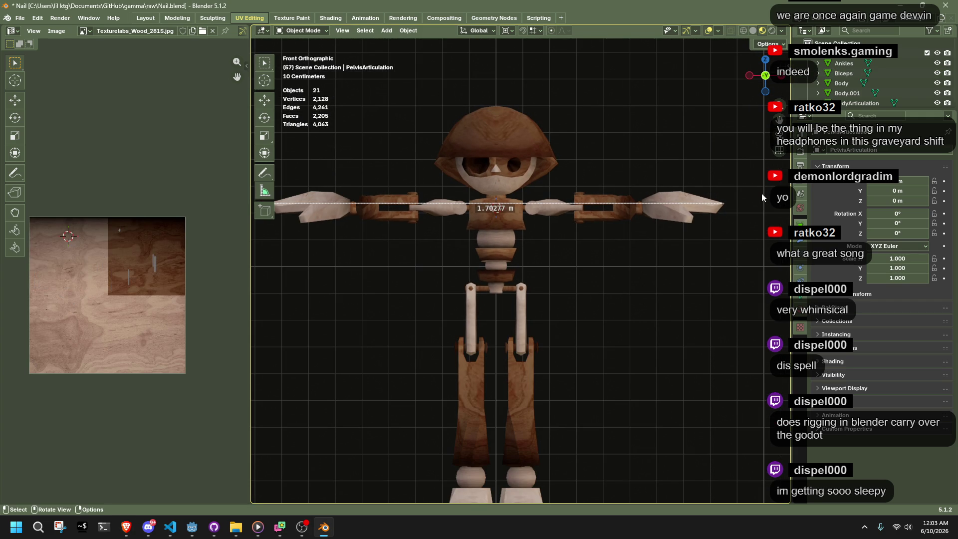
{"action": "key", "text": "alt+Tab"}
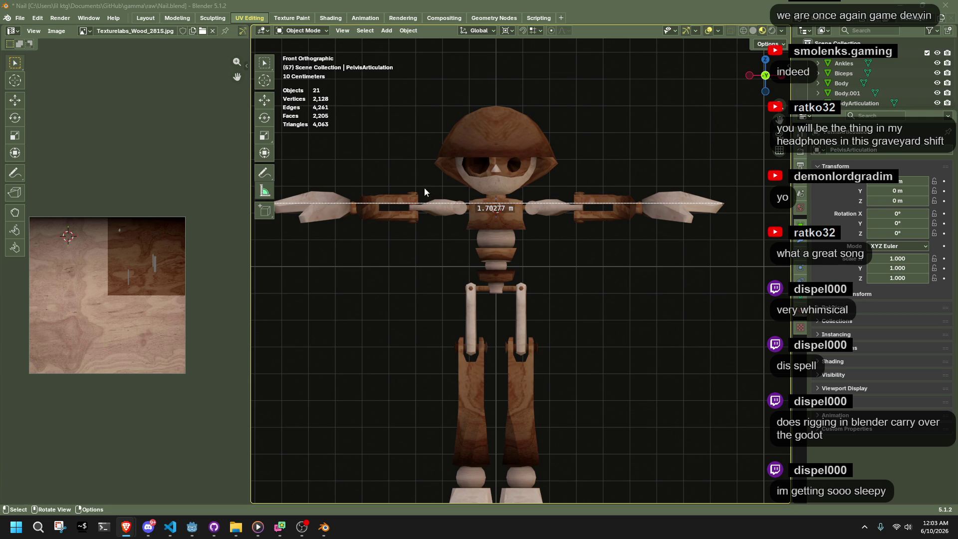
{"action": "left_click", "coordinate": [264, 63]}
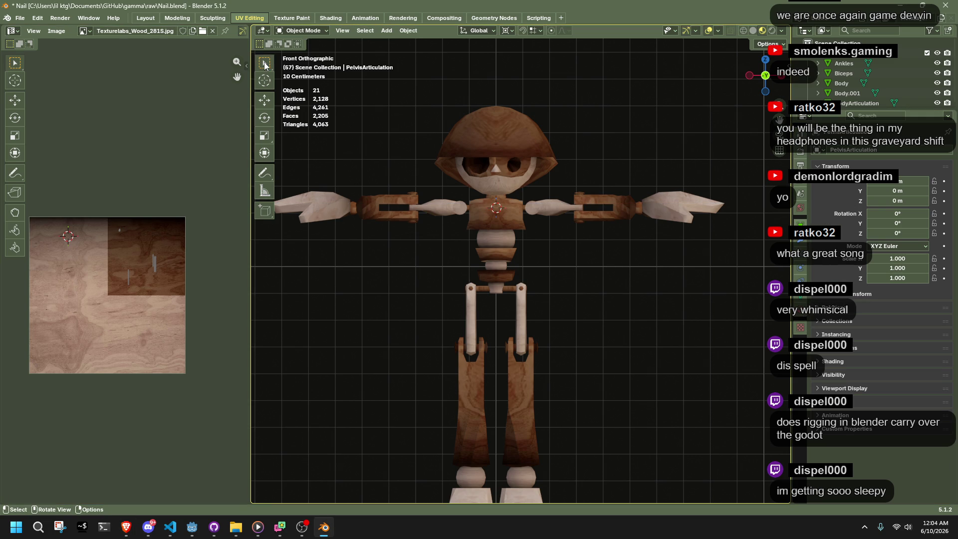
{"action": "left_click", "coordinate": [264, 192]}
{"action": "scroll", "coordinate": [499, 250], "scroll_direction": "down", "scroll_amount": 3}
{"action": "left_click_drag", "start_coordinate": [375, 231], "coordinate": [638, 231]}
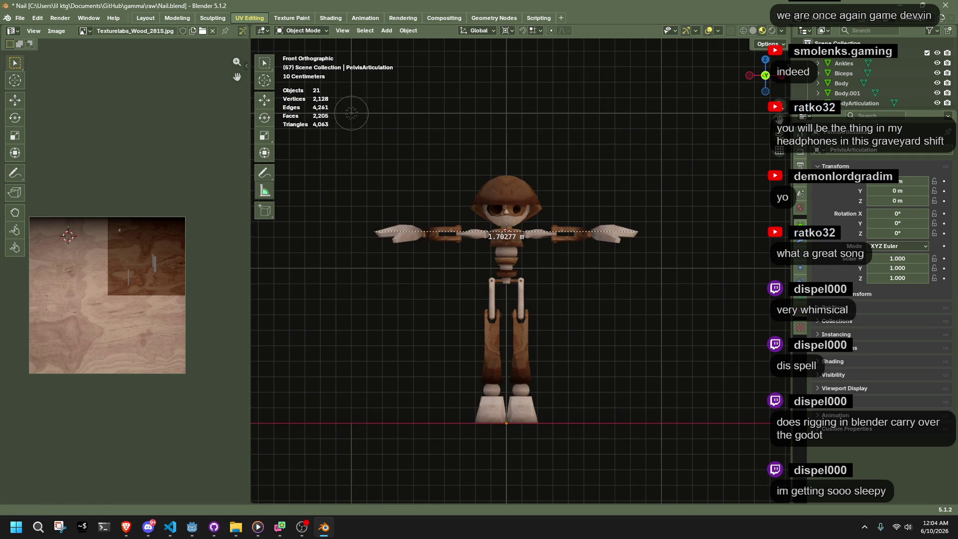
{"action": "key", "text": "alt+Tab"}
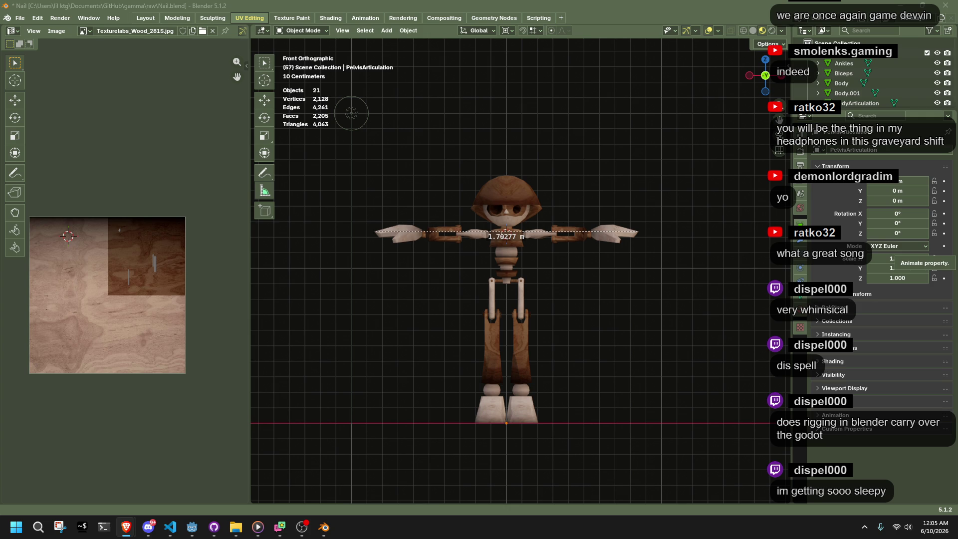
Switch from the Measure tool to the Cursor tool to clear the ruler
{"action": "left_click", "coordinate": [304, 31]}
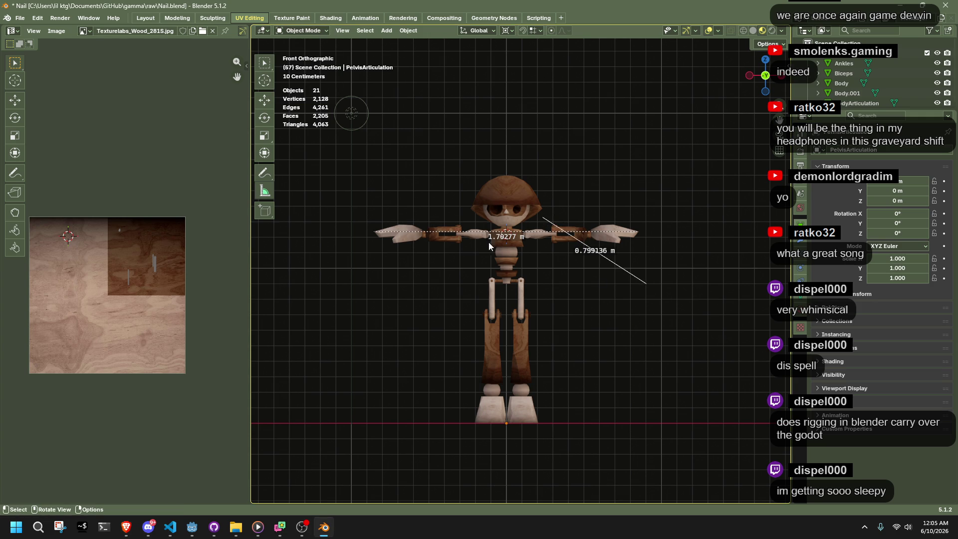
{"action": "left_click", "coordinate": [264, 80]}
{"action": "key", "text": "ctrl+z"}
{"action": "key", "text": "ctrl+z"}
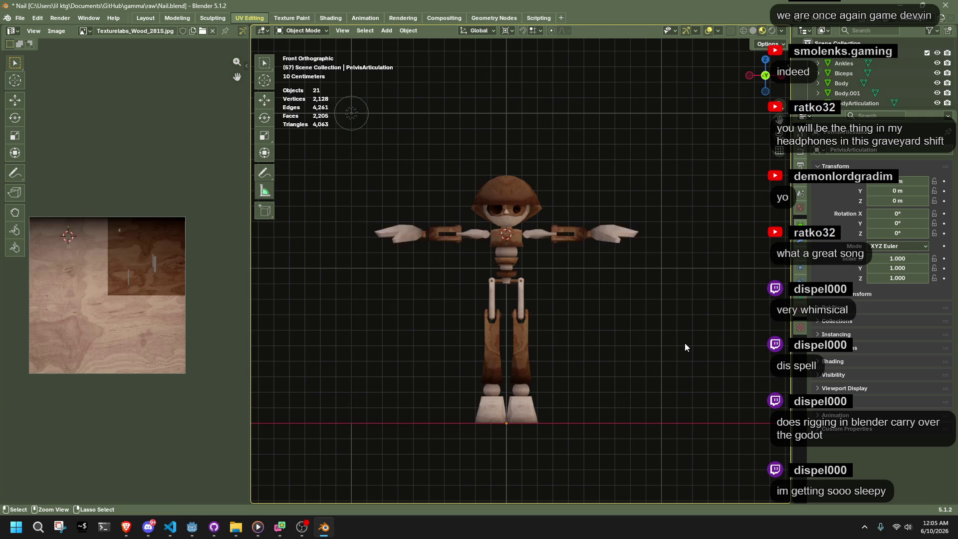
Select all objects, toggle Edit Mode on and off, and orbit to a perspective view
{"action": "key", "text": "a"}
{"action": "key", "text": "Tab"}
{"action": "key", "text": "Tab"}
{"action": "mouse_move", "coordinate": [637, 292]}
{"action": "middle_mouse_down"}
{"action": "mouse_move", "coordinate": [612, 261]}
{"action": "mouse_move", "coordinate": [690, 278]}
{"action": "mouse_move", "coordinate": [618, 217]}
{"action": "mouse_move", "coordinate": [559, 216]}
{"action": "mouse_move", "coordinate": [500, 264]}
{"action": "mouse_move", "coordinate": [544, 238]}
{"action": "mouse_move", "coordinate": [499, 149]}
{"action": "mouse_move", "coordinate": [568, 212]}
{"action": "mouse_move", "coordinate": [345, 202]}
{"action": "mouse_move", "coordinate": [368, 186]}
{"action": "middle_mouse_up"}
Select a side vertex of torso Body.001 in Edit Mode and move it in Back orthographic view
{"action": "left_click", "coordinate": [500, 149]}
{"action": "key", "text": "Tab"}
{"action": "scroll", "coordinate": [580, 389], "scroll_direction": "up", "scroll_amount": 3}
{"action": "left_click", "coordinate": [530, 203]}
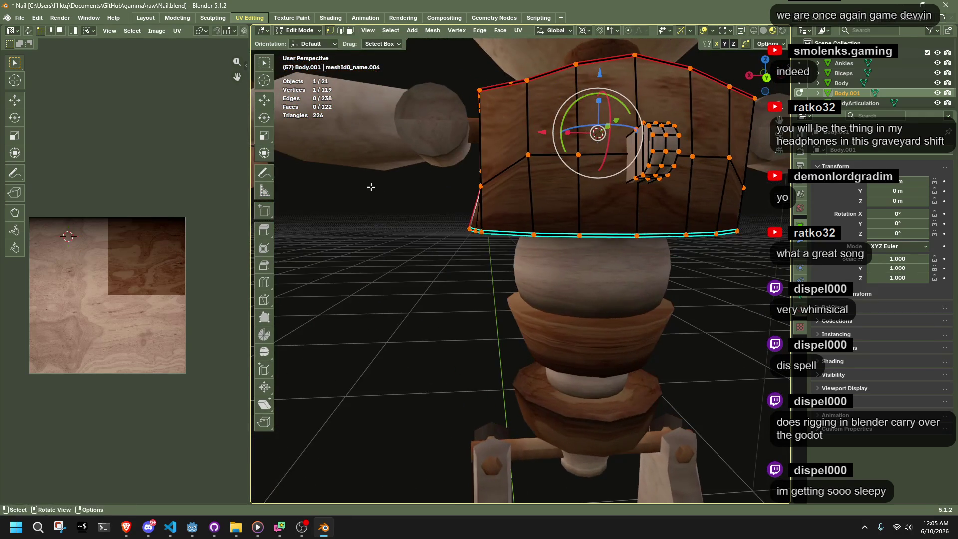
{"action": "left_click", "coordinate": [767, 77]}
{"action": "key", "text": "g"}
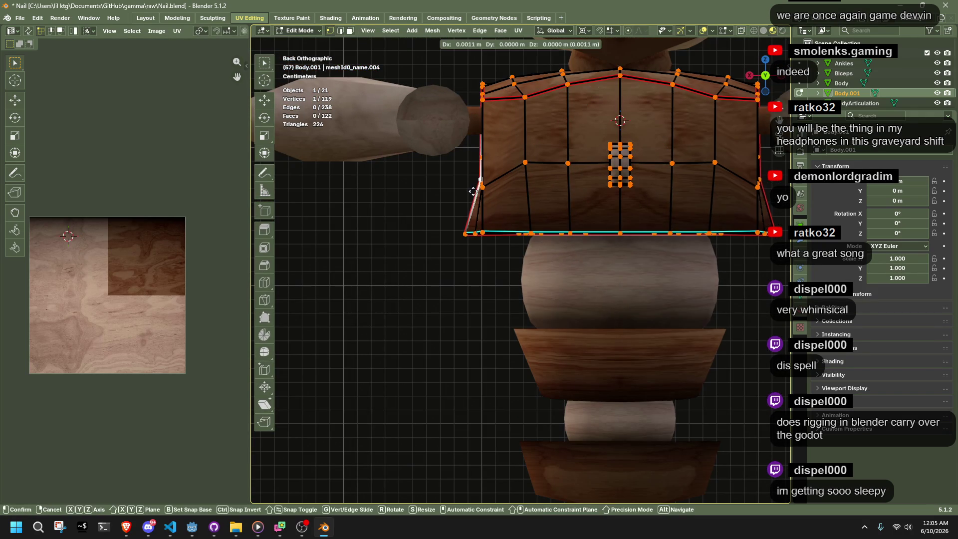
{"action": "left_click", "coordinate": [467, 181]}
Move the vertex again in Front ortho view, about 6.5 mm out and 7.9 mm up, then exit Edit Mode
{"action": "mouse_move", "coordinate": [467, 181]}
{"action": "middle_mouse_down"}
{"action": "mouse_move", "coordinate": [627, 145]}
{"action": "mouse_move", "coordinate": [652, 116]}
{"action": "mouse_move", "coordinate": [753, 75]}
{"action": "middle_mouse_up"}
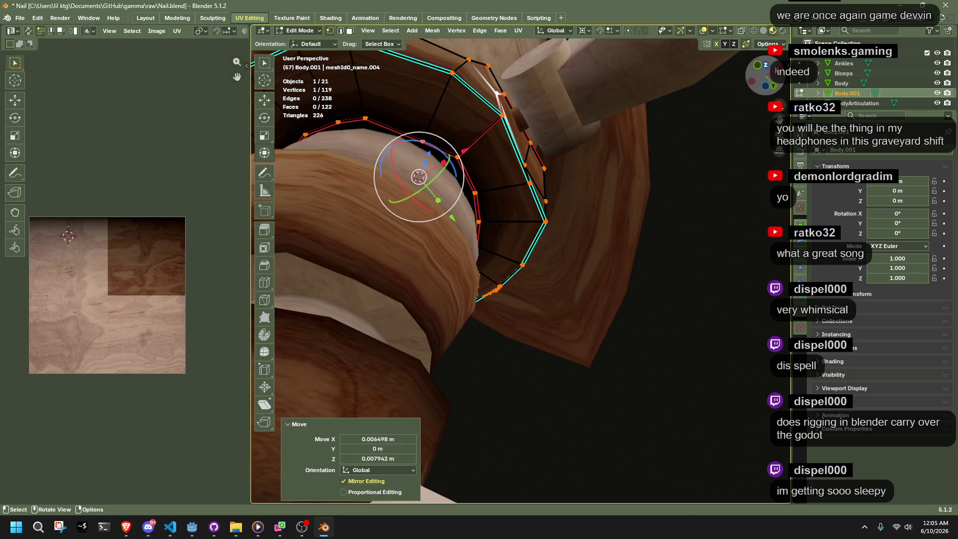
{"action": "key", "text": "KP_5"}
{"action": "left_click", "coordinate": [759, 72]}
{"action": "key", "text": "g"}
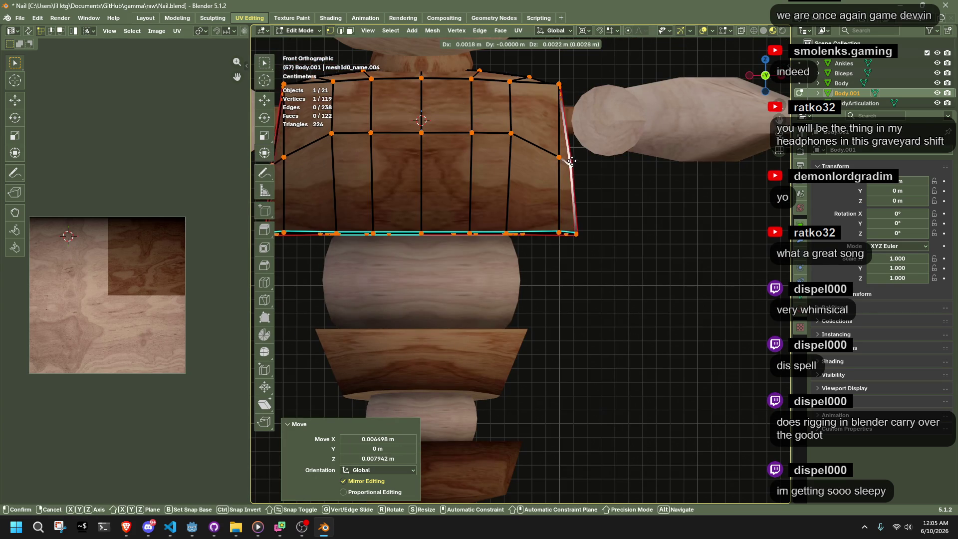
{"action": "left_click", "coordinate": [572, 160]}
{"action": "key", "text": "Tab"}
{"action": "key", "text": "Home"}
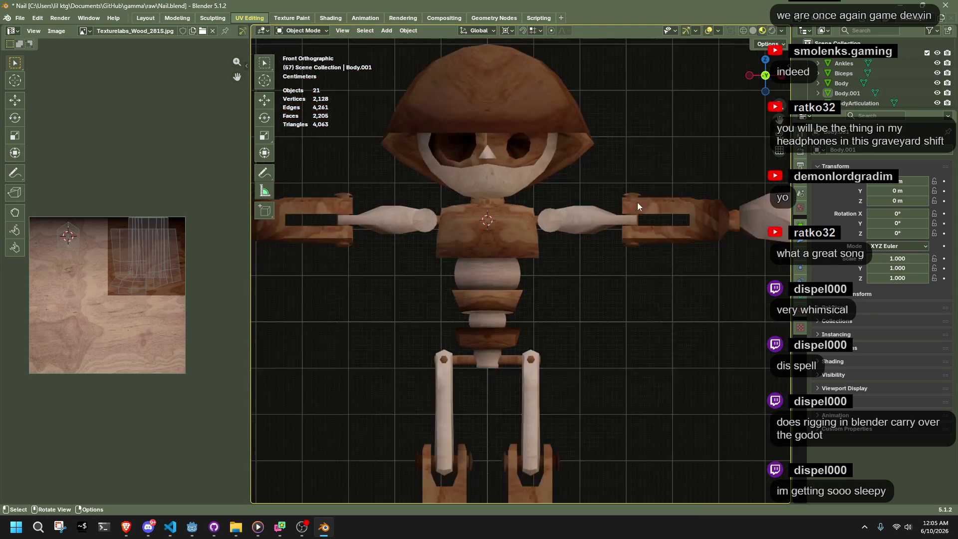
{"action": "left_click", "coordinate": [640, 206]}
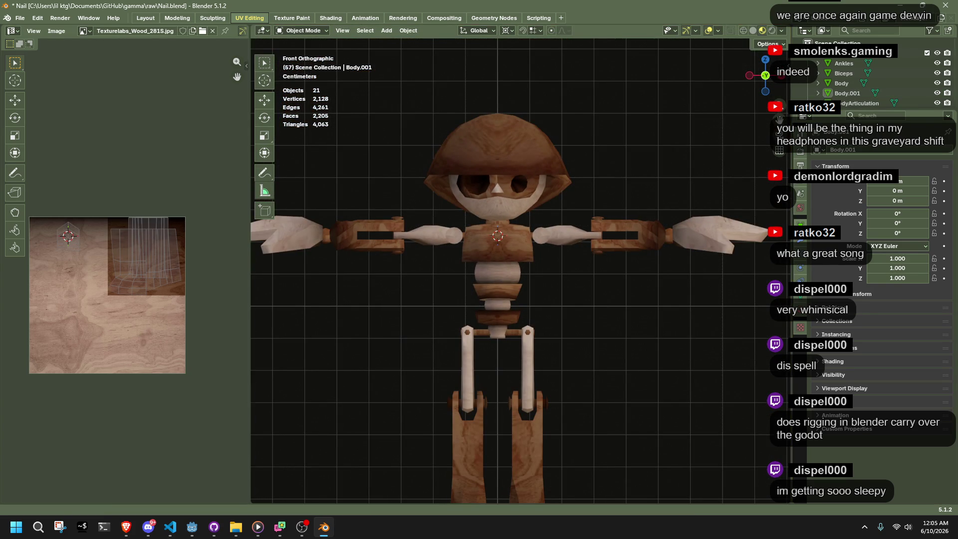
{"action": "key", "text": "alt+Tab"}
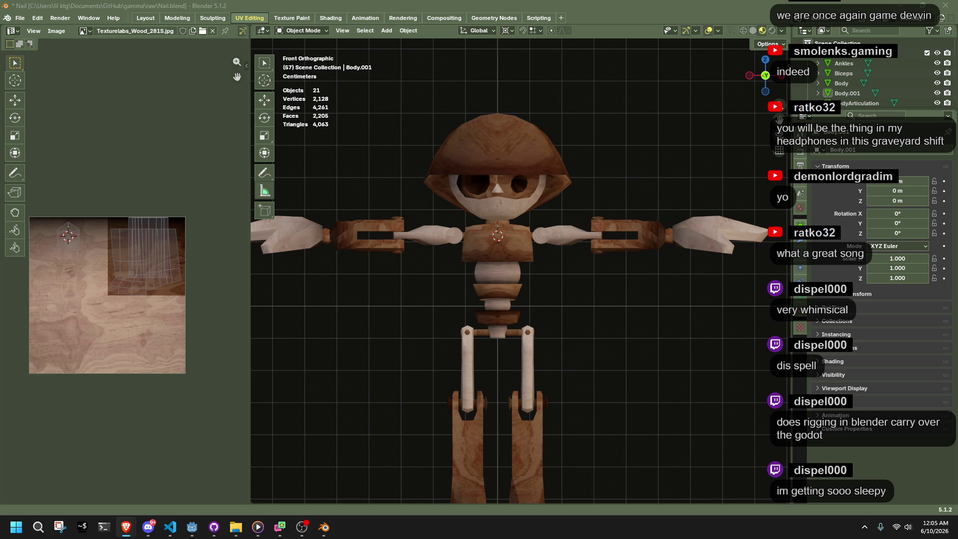
{"action": "key", "text": "alt+Tab"}
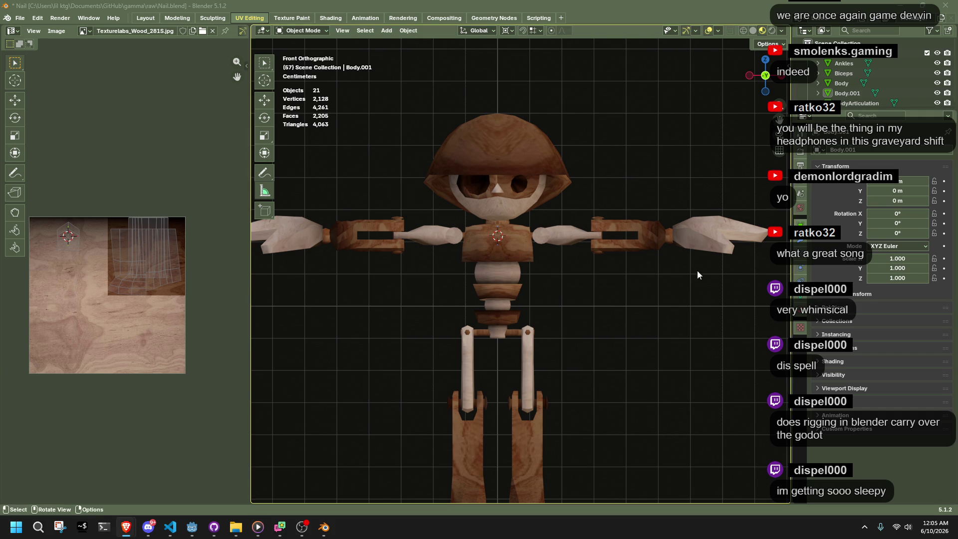
{"action": "left_click", "coordinate": [619, 246]}
{"action": "left_click", "coordinate": [683, 319]}
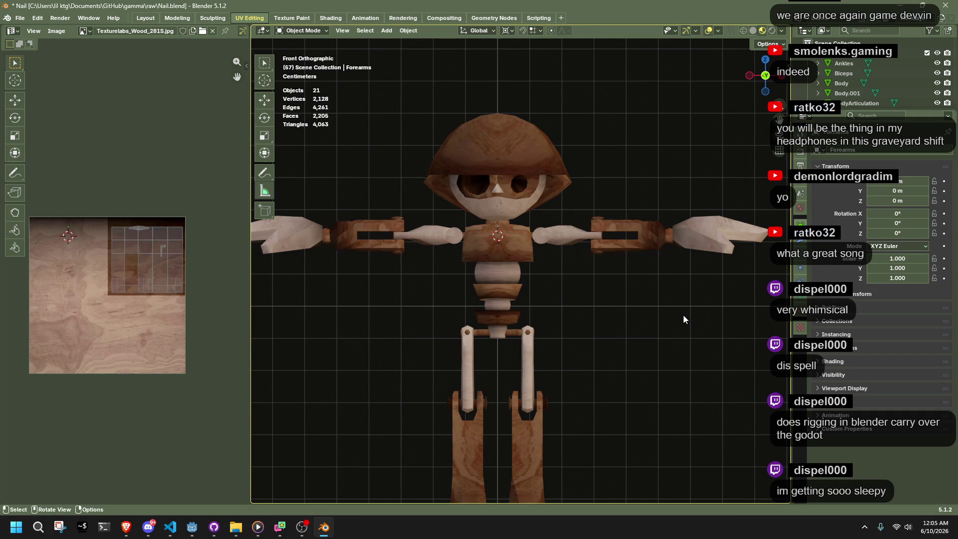
{"action": "mouse_move", "coordinate": [684, 315]}
{"action": "middle_mouse_down"}
{"action": "mouse_move", "coordinate": [613, 321]}
{"action": "mouse_move", "coordinate": [640, 238]}
{"action": "middle_mouse_up"}
{"action": "left_click", "coordinate": [640, 242]}
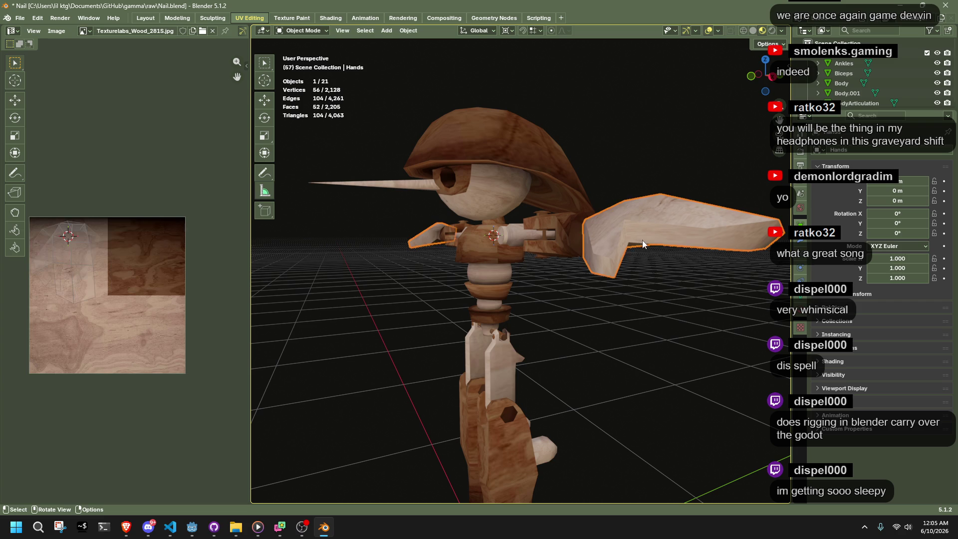
{"action": "mouse_move", "coordinate": [660, 328]}
{"action": "middle_mouse_down"}
{"action": "mouse_move", "coordinate": [627, 344]}
{"action": "mouse_move", "coordinate": [531, 353]}
{"action": "mouse_move", "coordinate": [257, 309]}
{"action": "middle_mouse_up"}
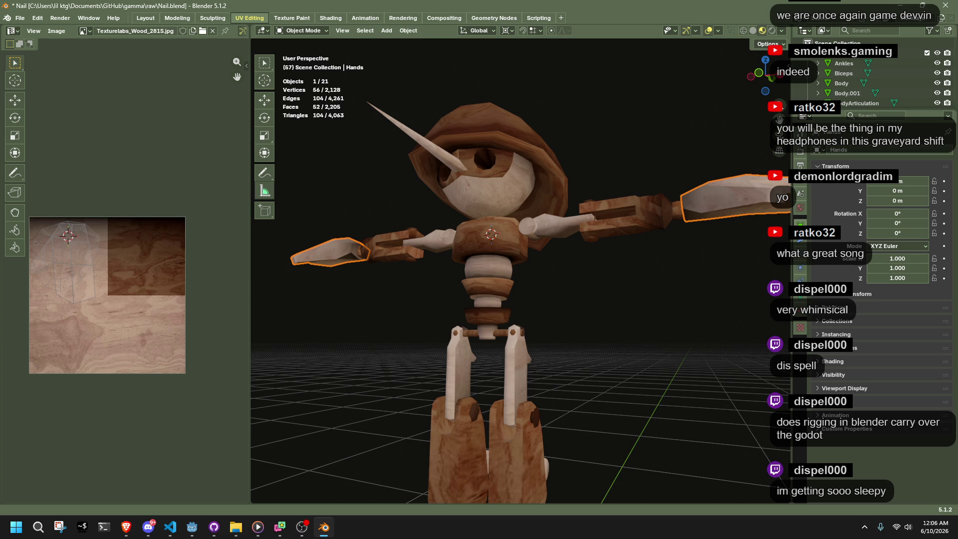
{"action": "scroll", "coordinate": [667, 333], "scroll_direction": "down", "scroll_amount": 8}
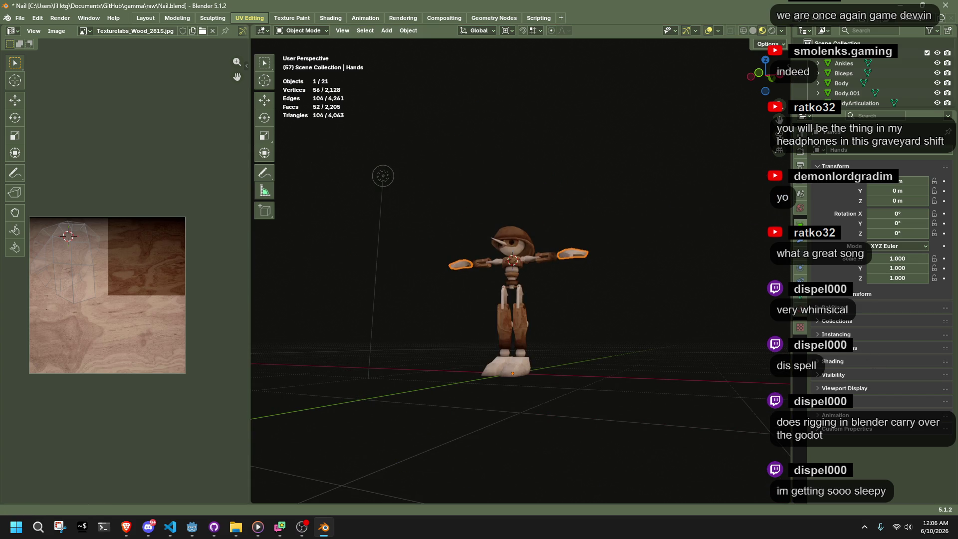
{"action": "left_click", "coordinate": [590, 316]}
{"action": "scroll", "coordinate": [591, 316], "scroll_direction": "up", "scroll_amount": 4}
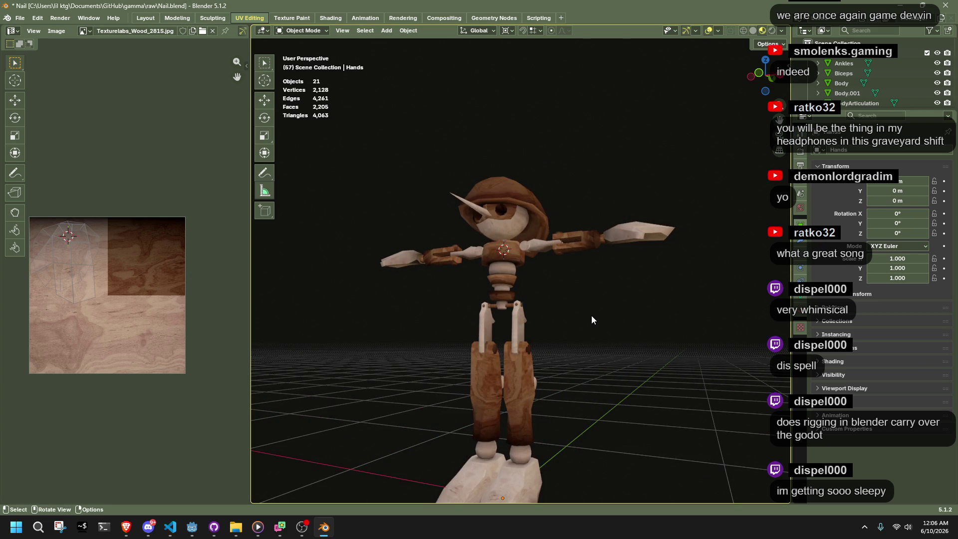
{"action": "scroll", "coordinate": [591, 316], "scroll_direction": "up", "scroll_amount": 5}
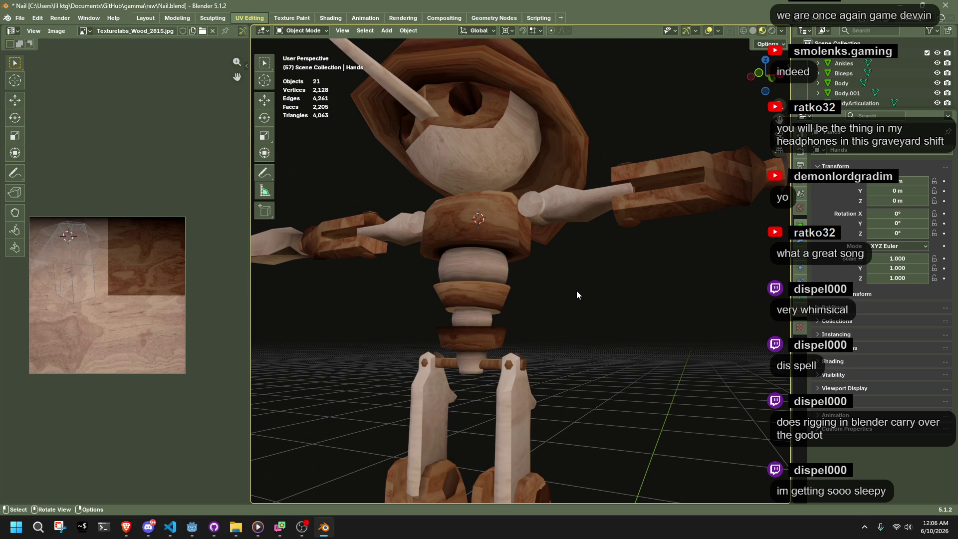
{"action": "scroll", "coordinate": [577, 290], "scroll_direction": "up", "scroll_amount": 1}
{"action": "scroll", "coordinate": [578, 292], "scroll_direction": "down", "scroll_amount": 3}
{"action": "mouse_move", "coordinate": [587, 298]}
{"action": "middle_mouse_down"}
{"action": "mouse_move", "coordinate": [633, 299]}
{"action": "mouse_move", "coordinate": [683, 241]}
{"action": "mouse_move", "coordinate": [716, 267]}
{"action": "mouse_move", "coordinate": [518, 163]}
{"action": "middle_mouse_up"}
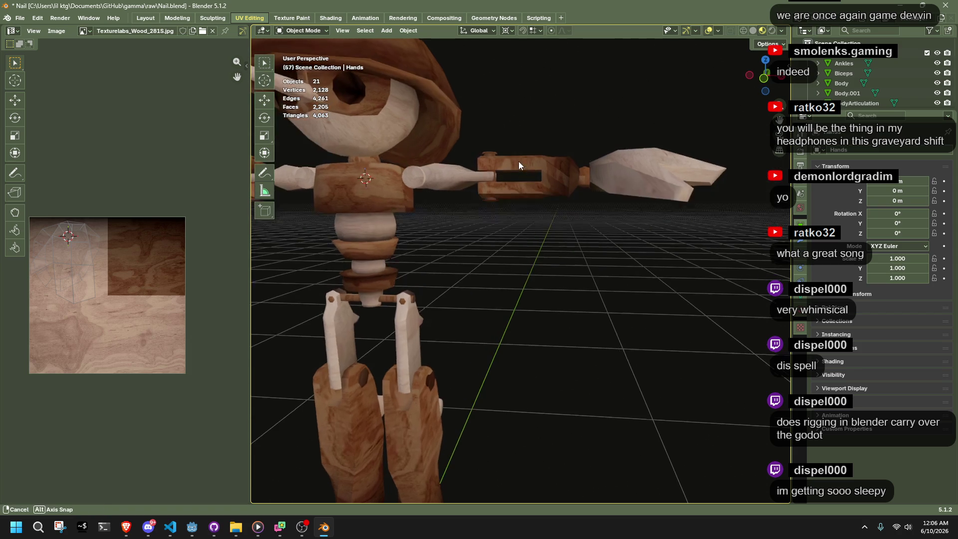
{"action": "left_click", "coordinate": [754, 83]}
Dismiss the measurement and box-select the forearm and hand pieces
{"action": "left_click_drag", "start_coordinate": [516, 136], "coordinate": [645, 209]}
{"action": "right_click", "coordinate": [584, 211]}
{"action": "key", "text": "Escape"}
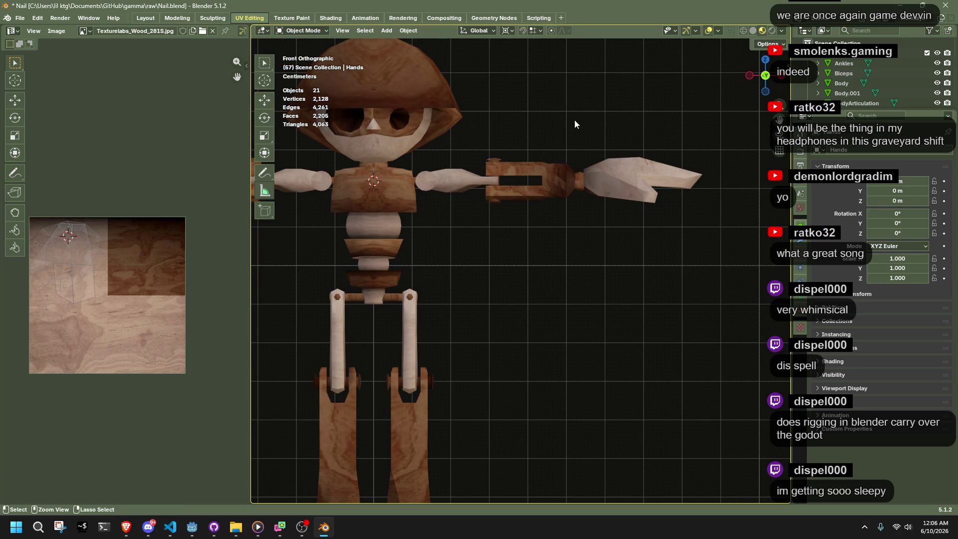
{"action": "left_click", "coordinate": [265, 62]}
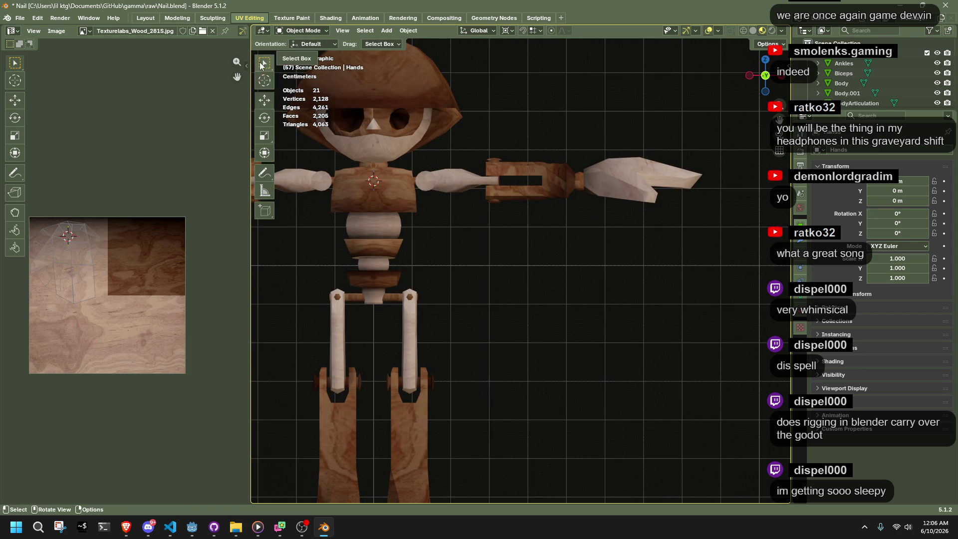
{"action": "left_click", "coordinate": [499, 169]}
{"action": "left_click_drag", "start_coordinate": [487, 142], "coordinate": [672, 246]}
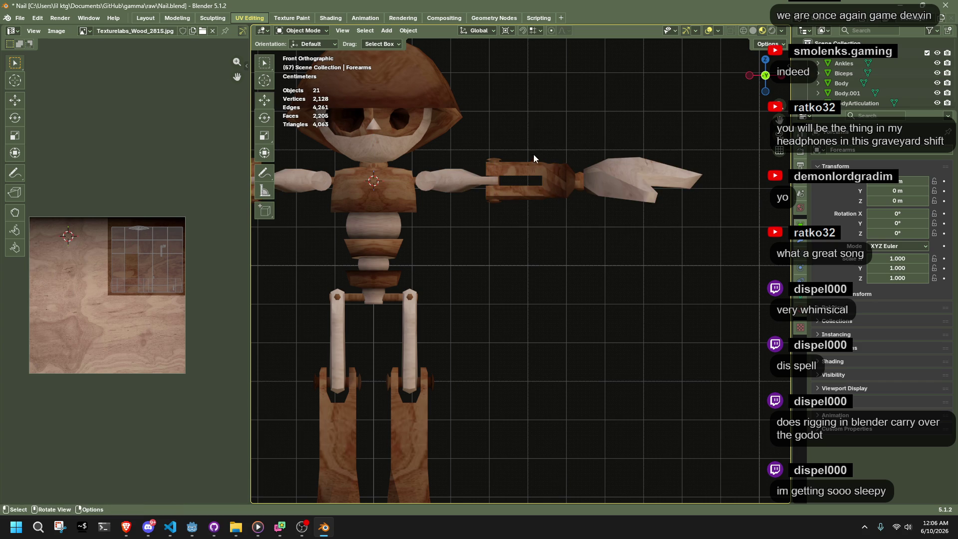
{"action": "left_click_drag", "start_coordinate": [564, 170], "coordinate": [658, 235]}
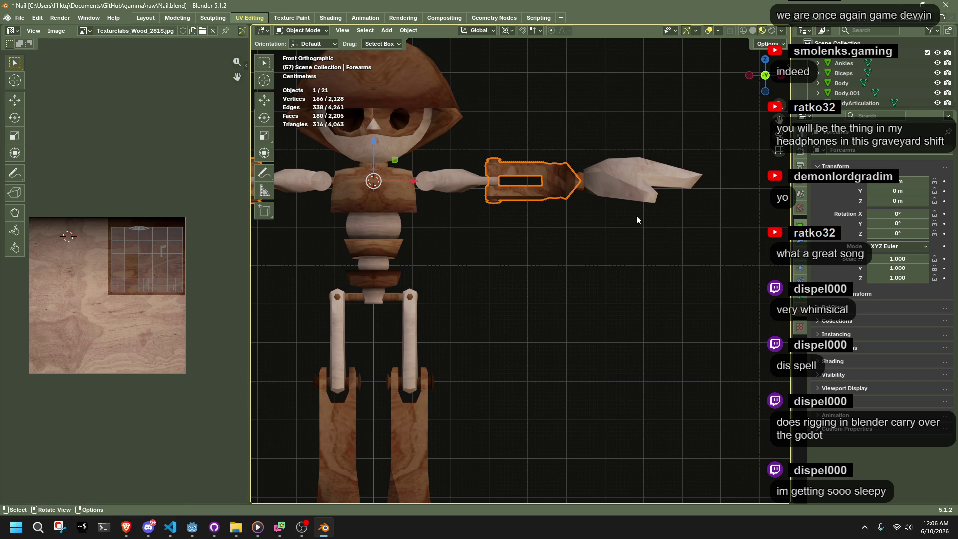
{"action": "left_click", "coordinate": [643, 180], "text": "shift"}
Test-rotate the forearm and hand, including 10.9° about Y, undoing each attempt
{"action": "key", "text": "r"}
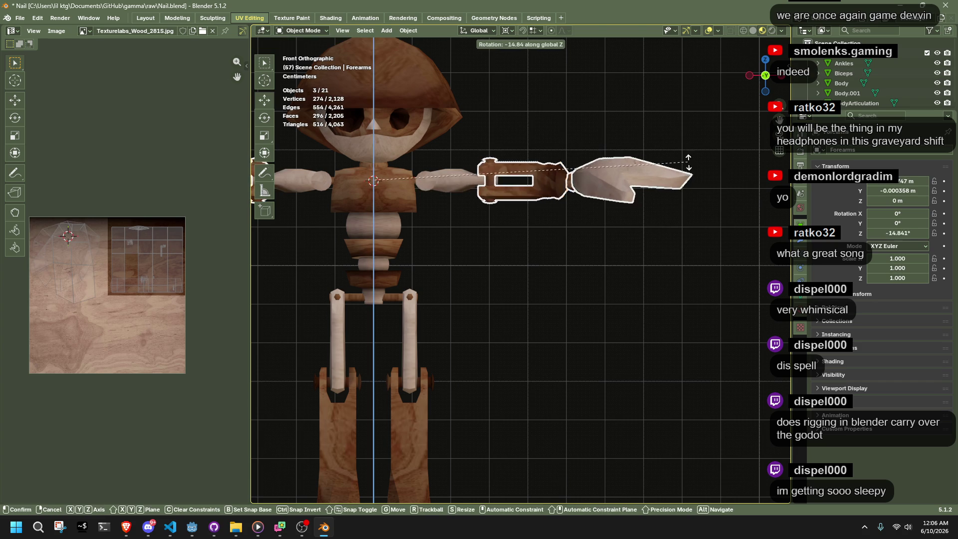
{"action": "key", "text": "Escape"}
{"action": "key", "text": "r"}
{"action": "key", "text": "y"}
{"action": "left_click", "coordinate": [682, 225]}
{"action": "key", "text": "ctrl+z"}
{"action": "key", "text": "r"}
{"action": "left_click", "coordinate": [686, 227]}
{"action": "key", "text": "ctrl+z"}
Snap the 3D cursor to the forearm's inner end faces
{"action": "key", "text": "Tab"}
{"action": "left_click_drag", "start_coordinate": [468, 142], "coordinate": [510, 234]}
{"action": "key", "text": "shift+s"}
{"action": "left_click", "coordinate": [456, 134]}
{"action": "key", "text": "Tab"}
Bend the forearm and hand -65.9° about global X around the cursor, inspect it, then undo
{"action": "mouse_move", "coordinate": [743, 292]}
{"action": "left_mouse_down"}
{"action": "mouse_move", "coordinate": [631, 197]}
{"action": "mouse_move", "coordinate": [507, 133]}
{"action": "mouse_move", "coordinate": [529, 140]}
{"action": "left_mouse_up"}
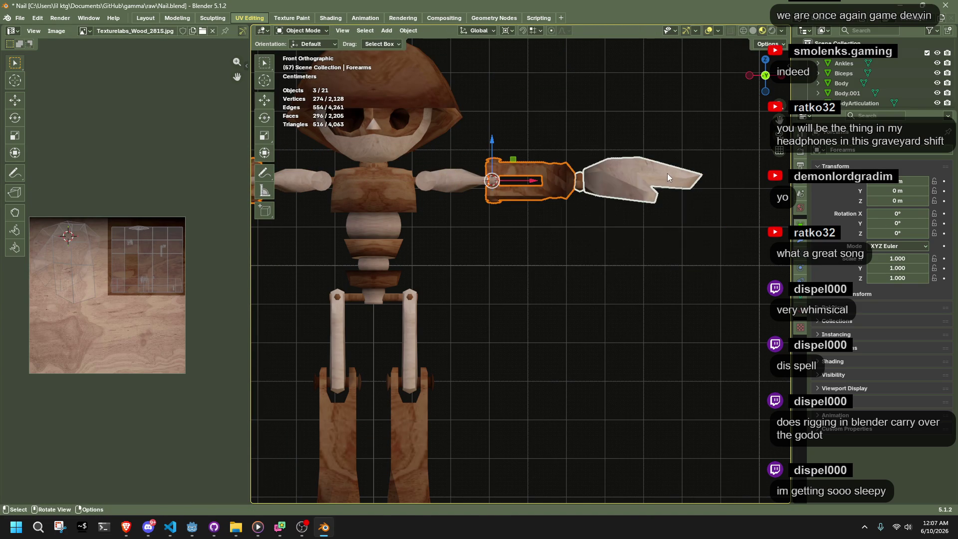
{"action": "key", "text": "r"}
{"action": "key", "text": "z"}
{"action": "key", "text": "x"}
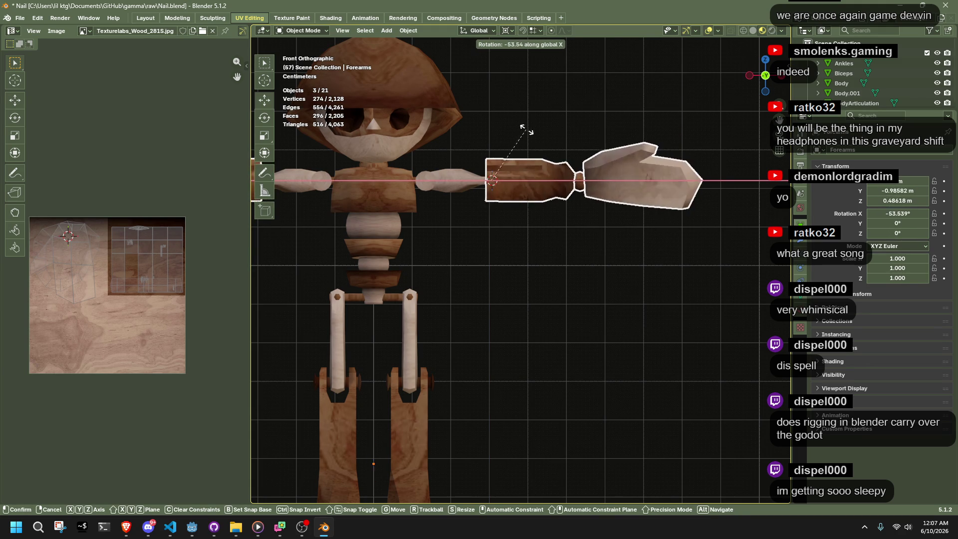
{"action": "left_click", "coordinate": [496, 154]}
{"action": "middle_click_drag", "start_coordinate": [496, 154], "coordinate": [600, 266]}
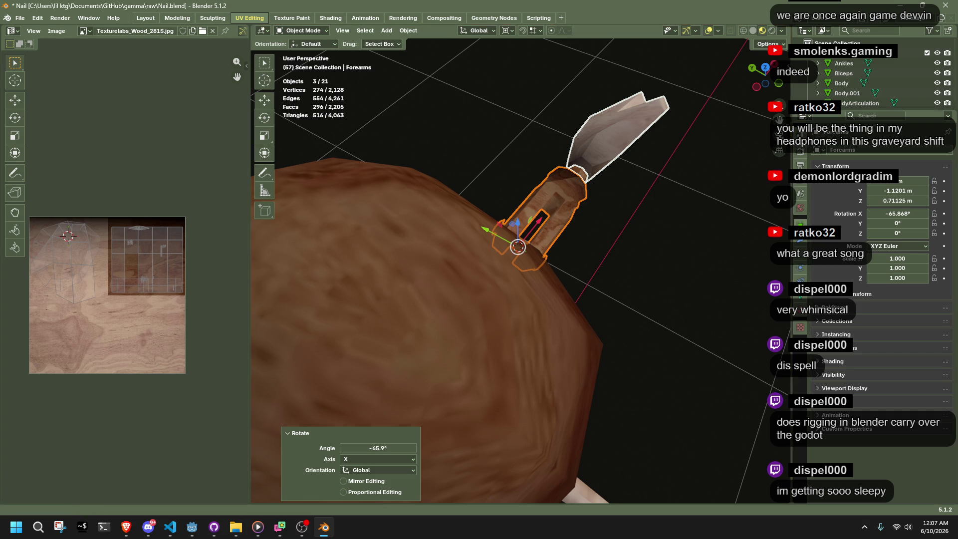
{"action": "scroll", "coordinate": [705, 327], "scroll_direction": "down", "scroll_amount": 5}
{"action": "middle_click_drag", "start_coordinate": [705, 327], "coordinate": [567, 249]}
{"action": "key", "text": "ctrl+z"}
{"action": "key", "text": "ctrl+z"}
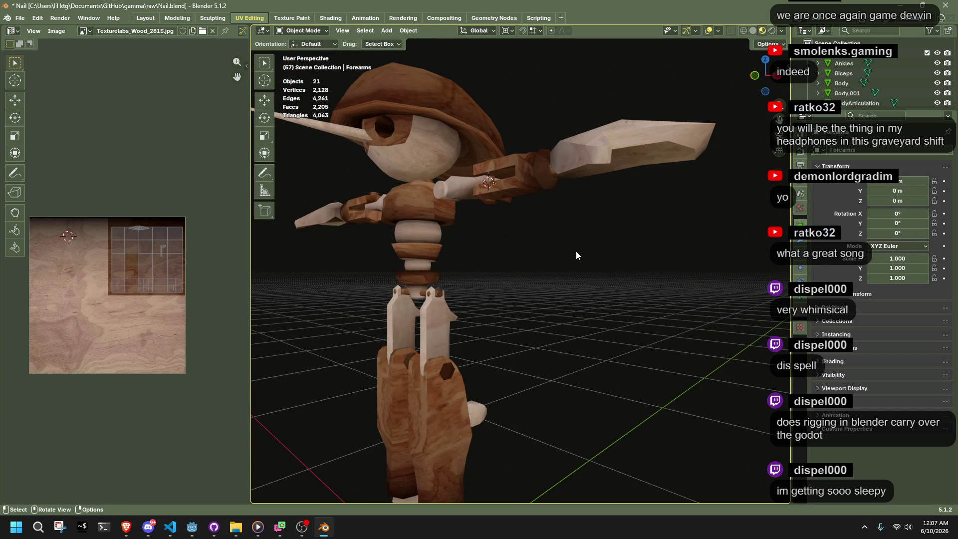
{"action": "mouse_move", "coordinate": [576, 251]}
{"action": "middle_mouse_down"}
{"action": "mouse_move", "coordinate": [697, 292]}
{"action": "mouse_move", "coordinate": [643, 277]}
{"action": "middle_mouse_up"}
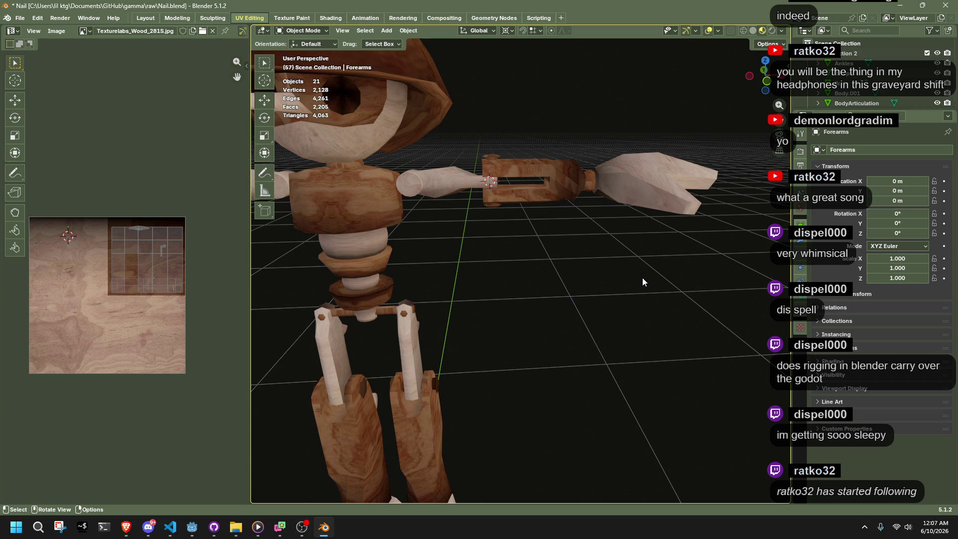
{"action": "key", "text": "alt+Tab"}
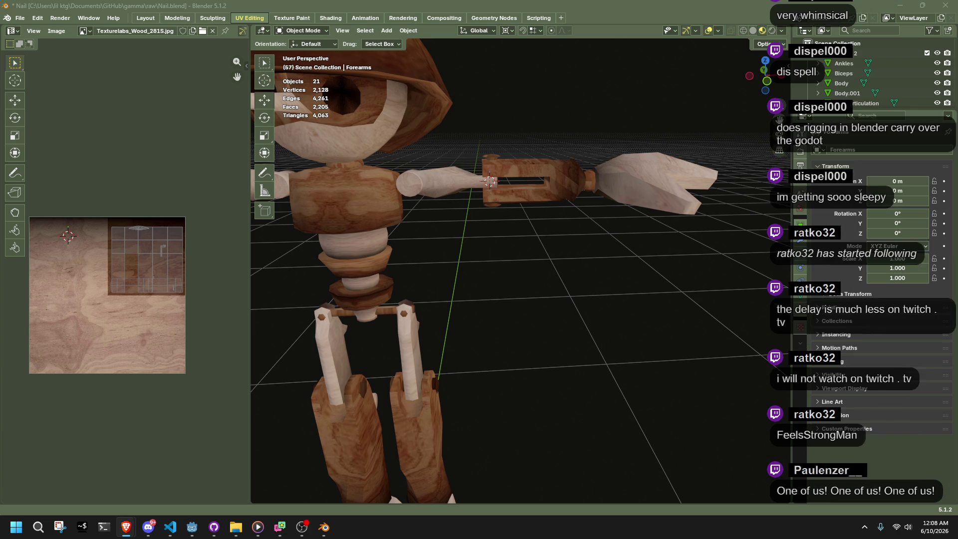
{"action": "mouse_move", "coordinate": [499, 304]}
{"action": "middle_mouse_down"}
{"action": "mouse_move", "coordinate": [690, 285]}
{"action": "mouse_move", "coordinate": [509, 248]}
{"action": "mouse_move", "coordinate": [736, 259]}
{"action": "middle_mouse_up"}
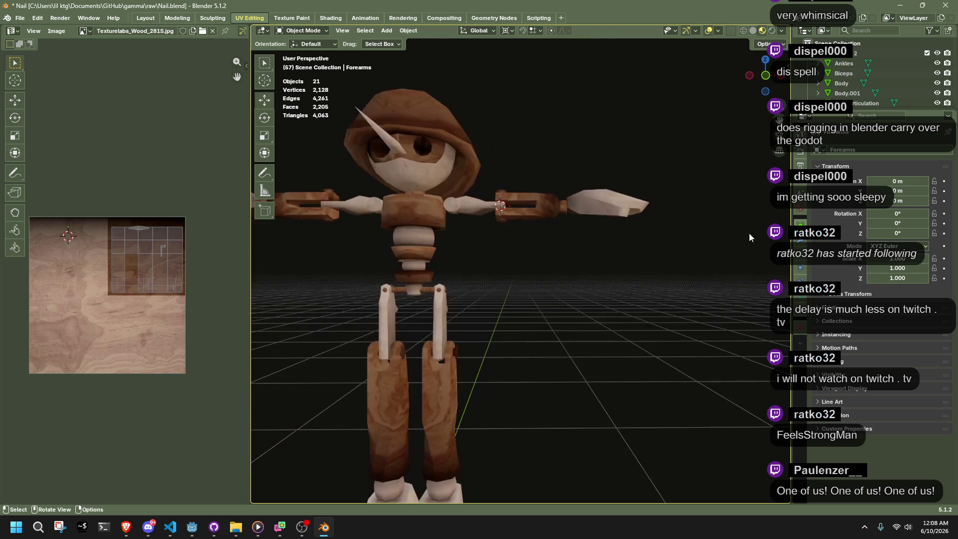
Zoom and tilt the view to inspect the nail slot at the elbow
{"action": "scroll", "coordinate": [688, 227], "scroll_direction": "up", "scroll_amount": 5}
{"action": "middle_click_drag", "start_coordinate": [590, 188], "coordinate": [582, 301]}
{"action": "scroll", "coordinate": [589, 298], "scroll_direction": "up", "scroll_amount": 6}
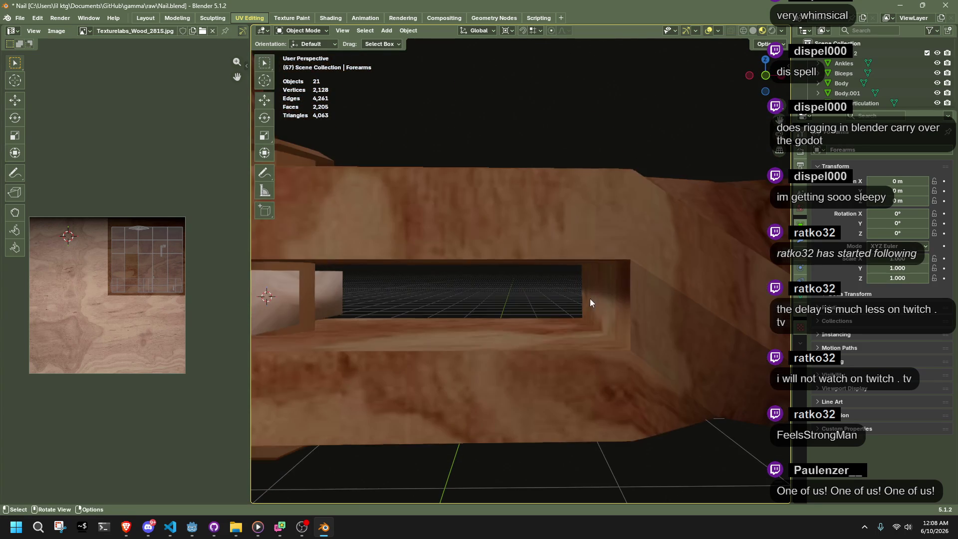
{"action": "middle_click_drag", "start_coordinate": [480, 312], "coordinate": [726, 291]}
Select the Biceps and forearm, clear the selection, then drag the supination diagram window over Blender
{"action": "left_click", "coordinate": [525, 306]}
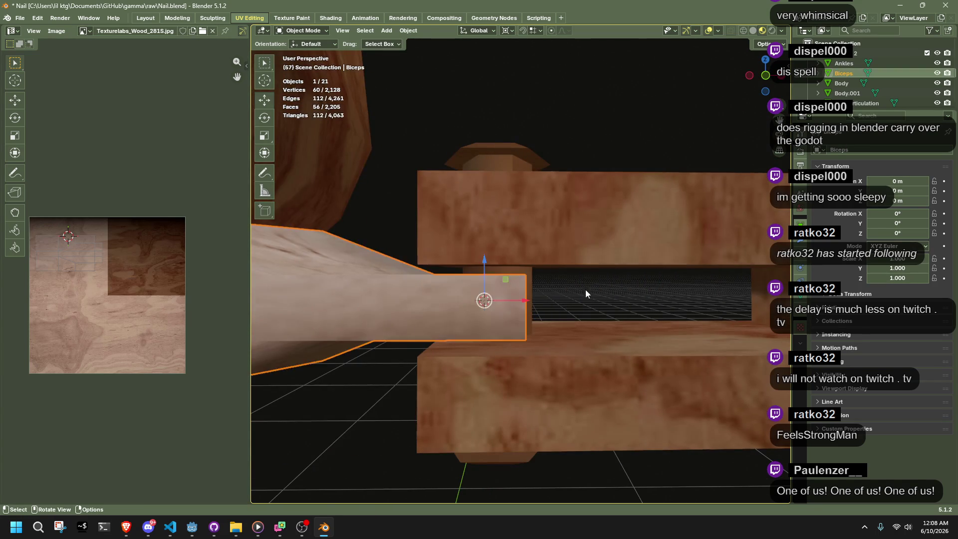
{"action": "scroll", "coordinate": [624, 312], "scroll_direction": "down", "scroll_amount": 8}
{"action": "mouse_move", "coordinate": [703, 367]}
{"action": "left_mouse_down"}
{"action": "mouse_move", "coordinate": [661, 346]}
{"action": "mouse_move", "coordinate": [519, 232]}
{"action": "left_mouse_up"}
{"action": "left_click", "coordinate": [618, 296]}
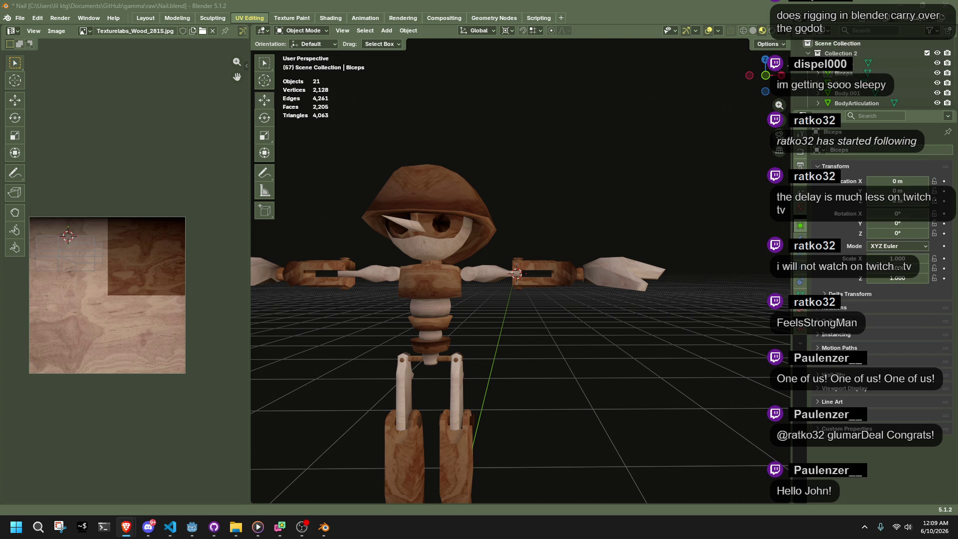
{"action": "mouse_move", "coordinate": [726, 79]}
{"action": "left_mouse_down"}
{"action": "mouse_move", "coordinate": [368, 62]}
{"action": "mouse_move", "coordinate": [350, 52]}
{"action": "left_mouse_up"}
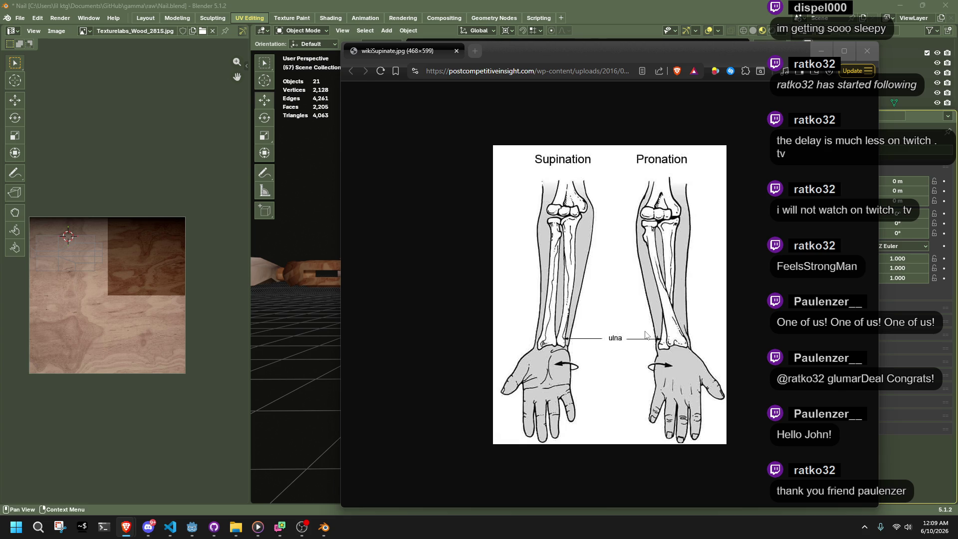
Move the Brave reference window to the left and bring Blender back to the front
{"action": "left_click_drag", "start_coordinate": [628, 51], "coordinate": [241, 49]}
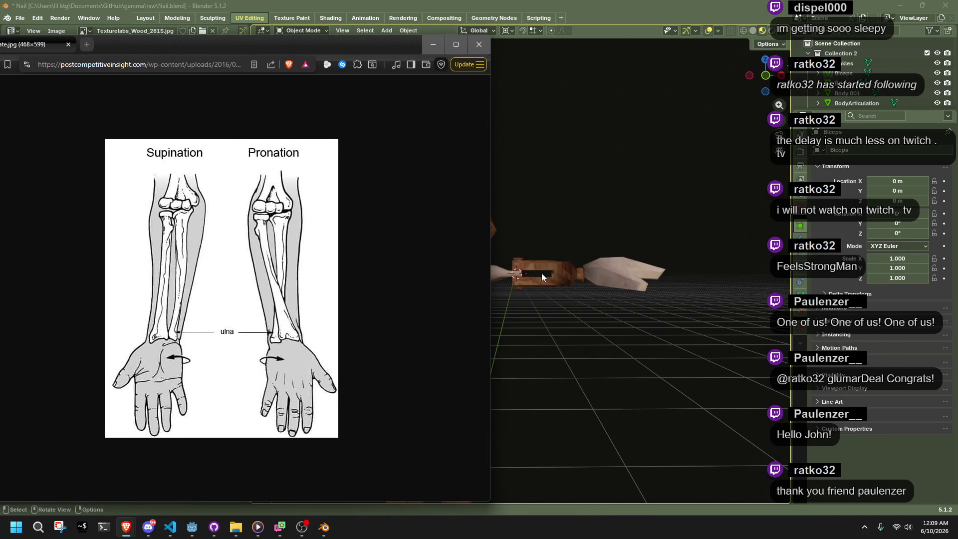
{"action": "scroll", "coordinate": [542, 275], "scroll_direction": "up", "scroll_amount": 5}
{"action": "scroll", "coordinate": [542, 274], "scroll_direction": "down", "scroll_amount": 4}
{"action": "scroll", "coordinate": [542, 275], "scroll_direction": "up", "scroll_amount": 5}
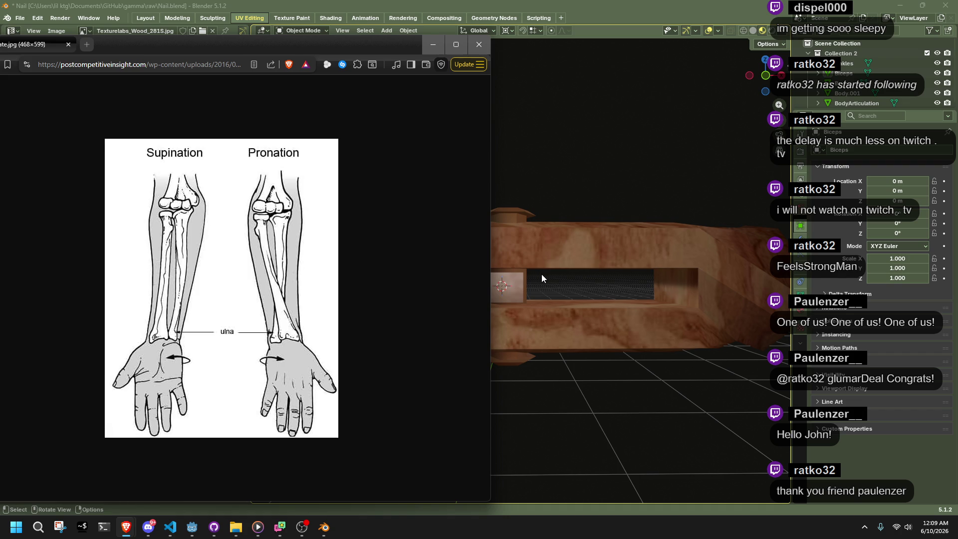
{"action": "scroll", "coordinate": [595, 288], "scroll_direction": "down", "scroll_amount": 5}
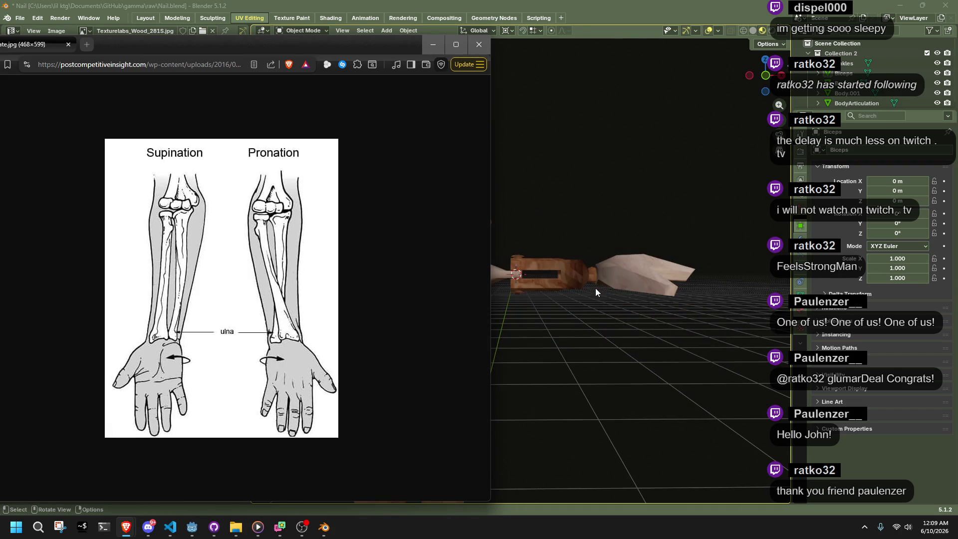
{"action": "left_click", "coordinate": [613, 310]}
Select the right forearm and hand and start rotating them about global X
{"action": "mouse_move", "coordinate": [716, 320]}
{"action": "left_mouse_down"}
{"action": "mouse_move", "coordinate": [515, 241]}
{"action": "mouse_move", "coordinate": [526, 243]}
{"action": "left_mouse_up"}
{"action": "key", "text": "r"}
{"action": "key", "text": "x"}
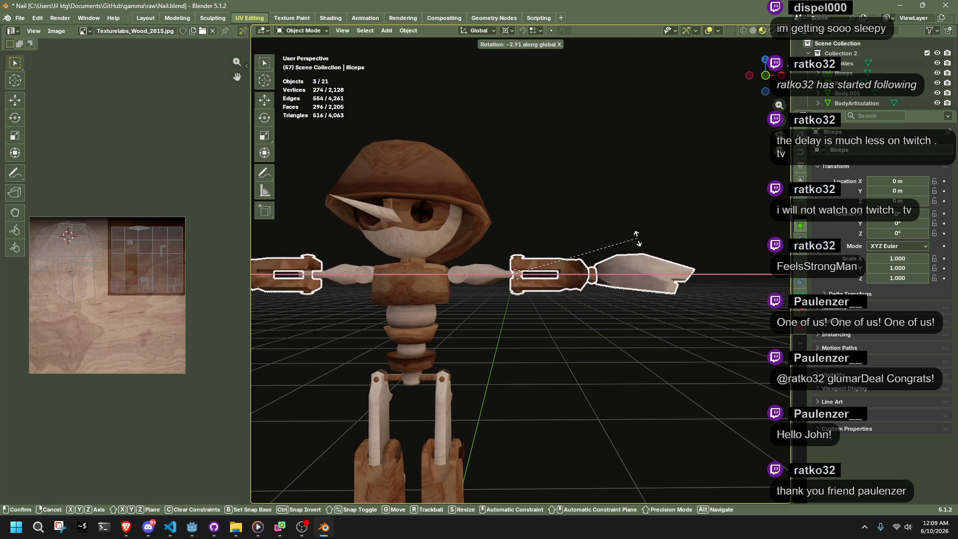
{"action": "left_click", "coordinate": [497, 214]}
{"action": "key", "text": "ctrl+z"}
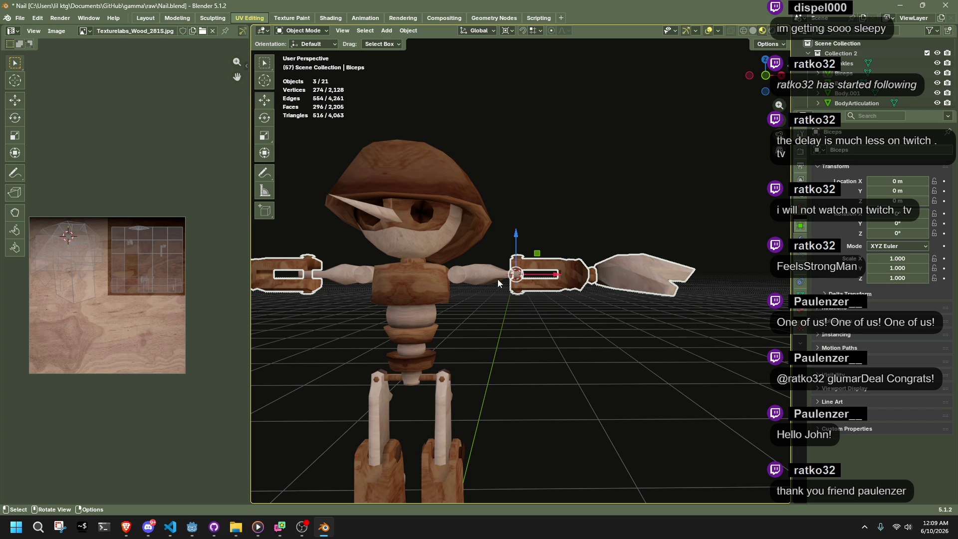
{"action": "left_click", "coordinate": [455, 274]}
{"action": "left_click_drag", "start_coordinate": [582, 230], "coordinate": [741, 367]}
{"action": "key", "text": "KP_Decimal"}
{"action": "mouse_move", "coordinate": [642, 291]}
{"action": "middle_mouse_down"}
{"action": "mouse_move", "coordinate": [701, 298]}
{"action": "mouse_move", "coordinate": [657, 352]}
{"action": "middle_mouse_up"}
{"action": "left_click", "coordinate": [564, 390]}
{"action": "mouse_move", "coordinate": [565, 390]}
{"action": "middle_mouse_down"}
{"action": "mouse_move", "coordinate": [532, 375]}
{"action": "mouse_move", "coordinate": [681, 403]}
{"action": "mouse_move", "coordinate": [735, 355]}
{"action": "middle_mouse_up"}
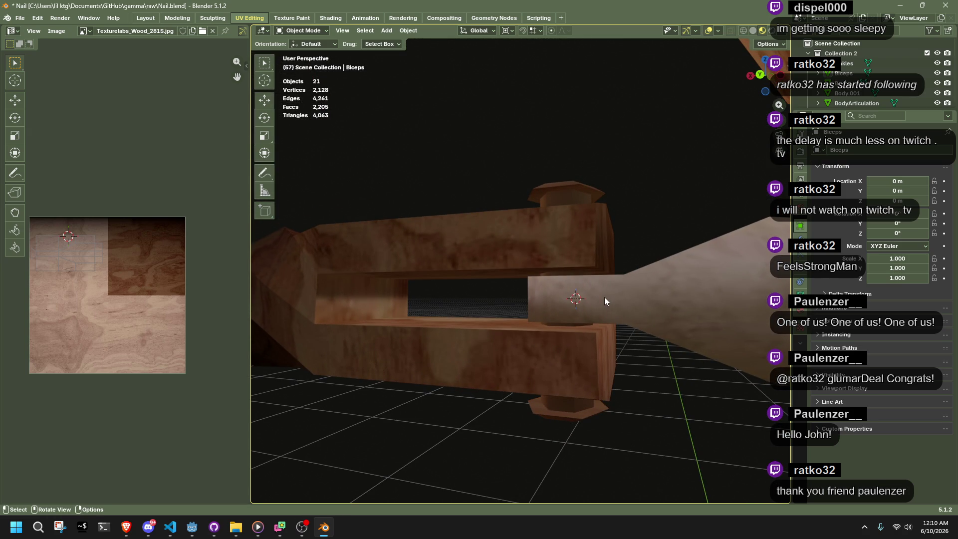
{"action": "scroll", "coordinate": [604, 297], "scroll_direction": "down", "scroll_amount": 6}
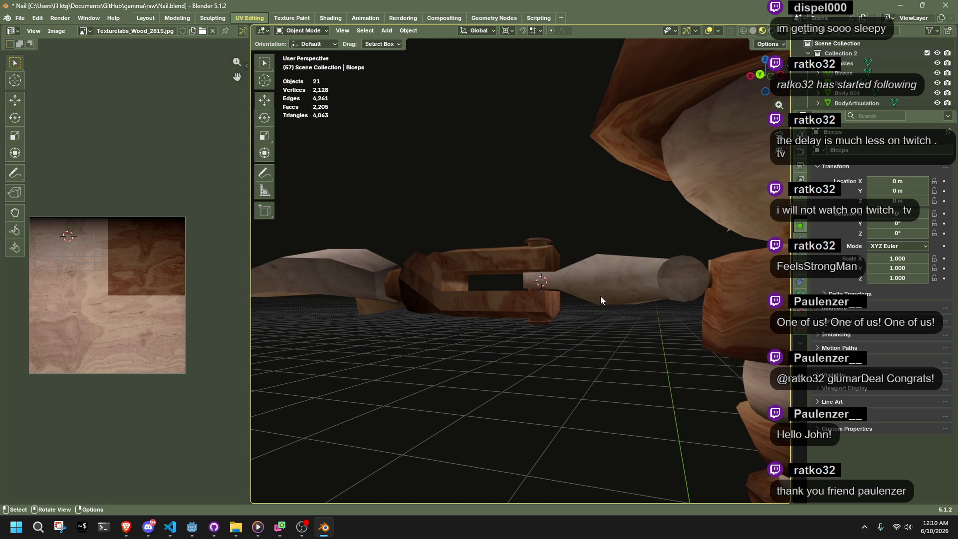
{"action": "scroll", "coordinate": [600, 295], "scroll_direction": "up", "scroll_amount": 1}
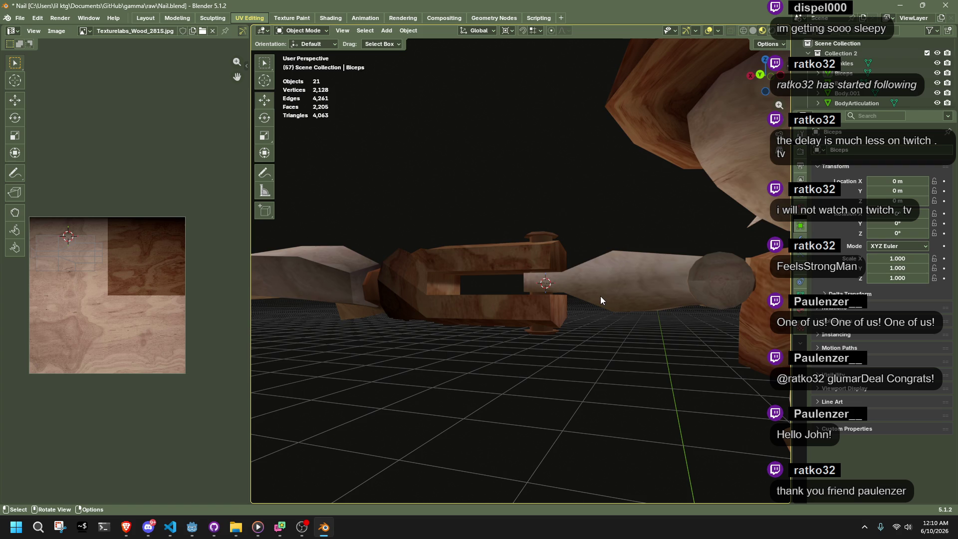
{"action": "scroll", "coordinate": [600, 296], "scroll_direction": "up", "scroll_amount": 3}
Enter Edit Mode on the Biceps, viewed from beneath the elbow with nothing selected
{"action": "left_click", "coordinate": [621, 294]}
{"action": "key", "text": "Tab"}
{"action": "middle_click_drag", "start_coordinate": [621, 294], "coordinate": [647, 390]}
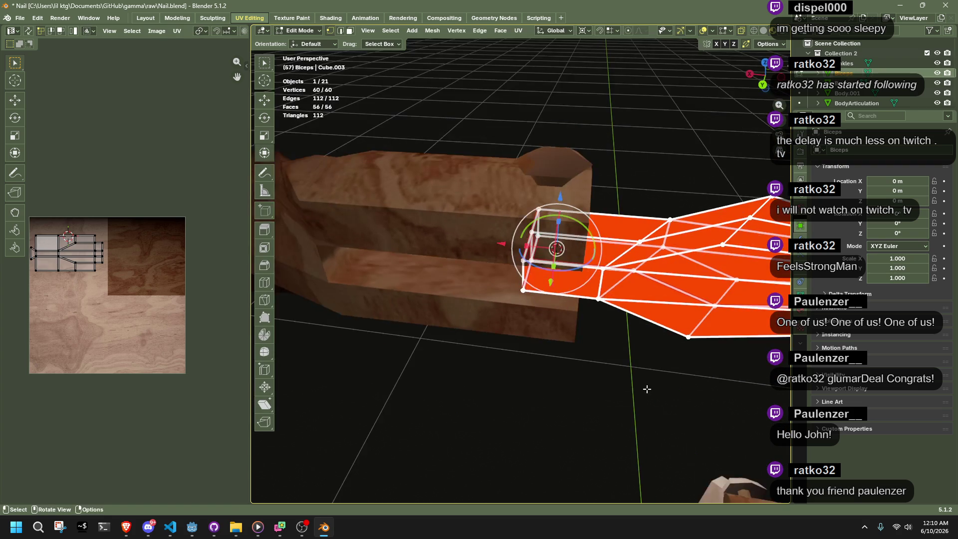
{"action": "left_click", "coordinate": [641, 373]}
{"action": "key", "text": "2"}
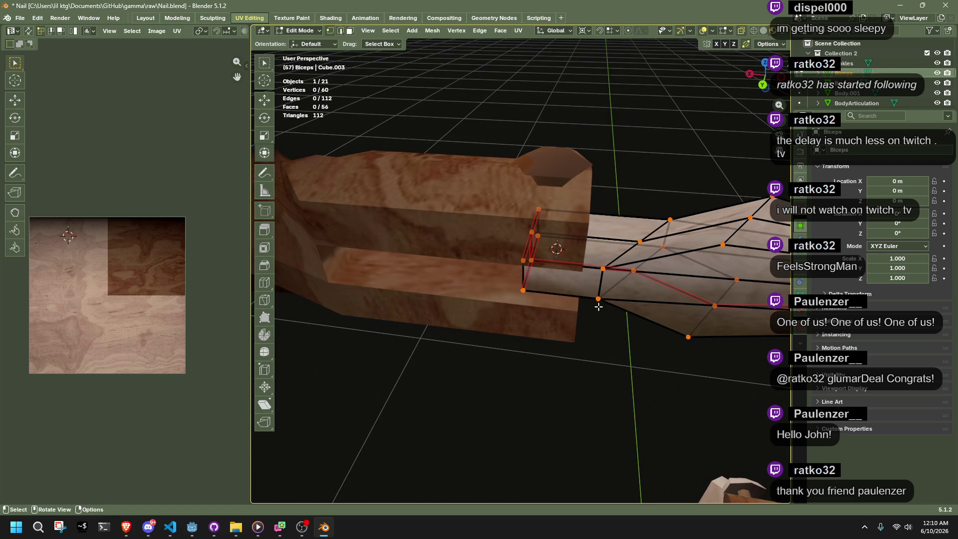
{"action": "key", "text": "1"}
{"action": "scroll", "coordinate": [600, 300], "scroll_direction": "up", "scroll_amount": 1}
Add two edge loops near the Biceps' elbow end, sliding them into place
{"action": "left_click", "coordinate": [264, 282]}
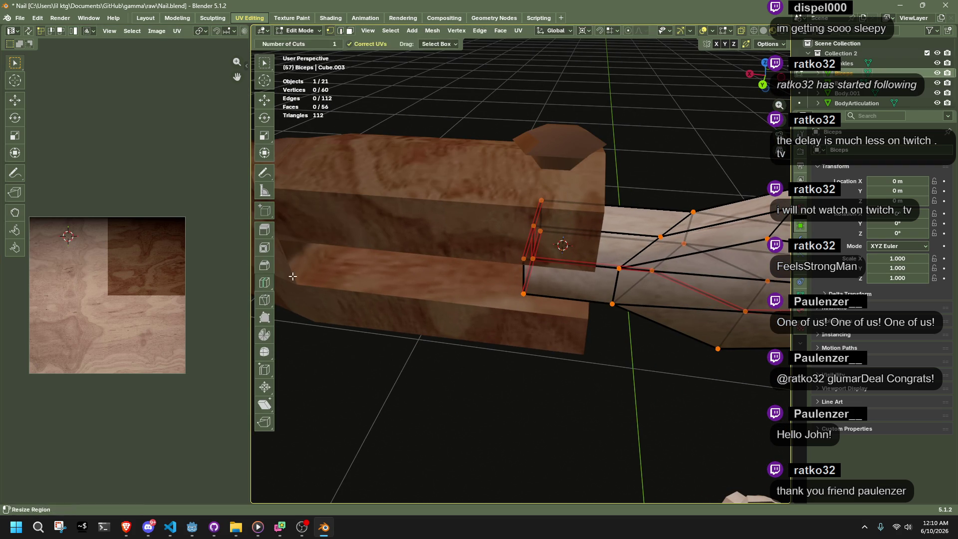
{"action": "left_click", "coordinate": [580, 243]}
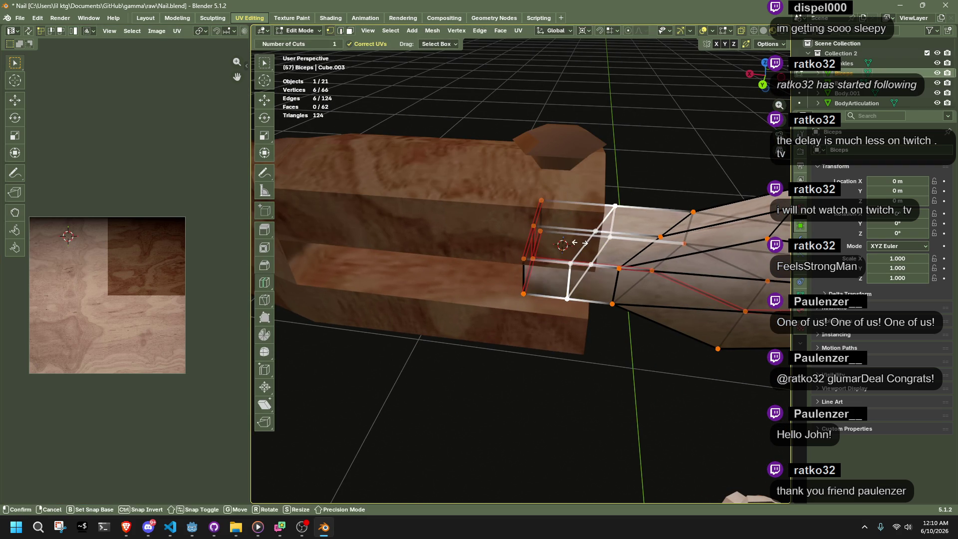
{"action": "left_click_drag", "start_coordinate": [580, 243], "coordinate": [613, 248]}
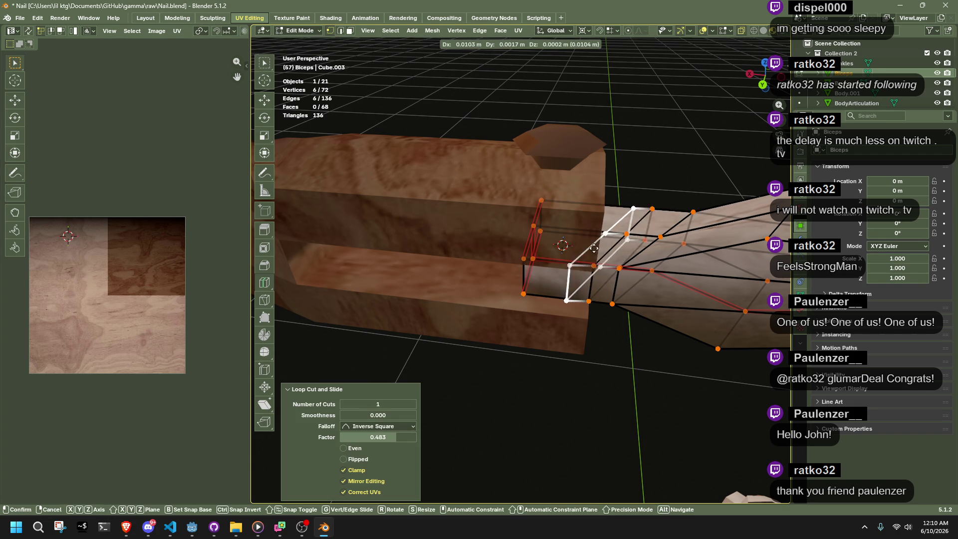
{"action": "mouse_move", "coordinate": [591, 252]}
{"action": "left_mouse_down"}
{"action": "mouse_move", "coordinate": [617, 255]}
{"action": "mouse_move", "coordinate": [595, 256]}
{"action": "left_mouse_up"}
{"action": "key", "text": "e"}
{"action": "middle_click_drag", "start_coordinate": [596, 257], "coordinate": [579, 234]}
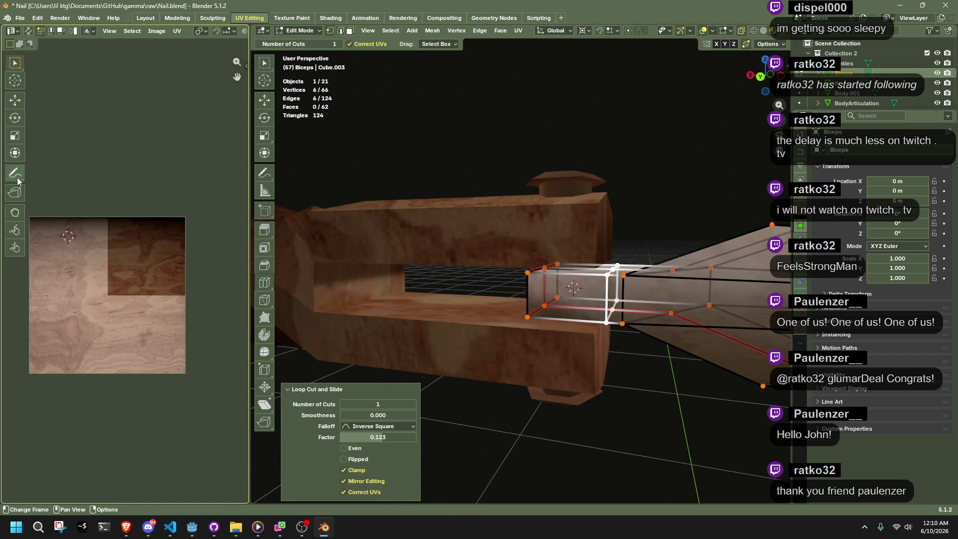
Check the arm in Back view, briefly toggling Forearms editing before reopening the Biceps mesh
{"action": "scroll", "coordinate": [644, 393], "scroll_direction": "up", "scroll_amount": 3}
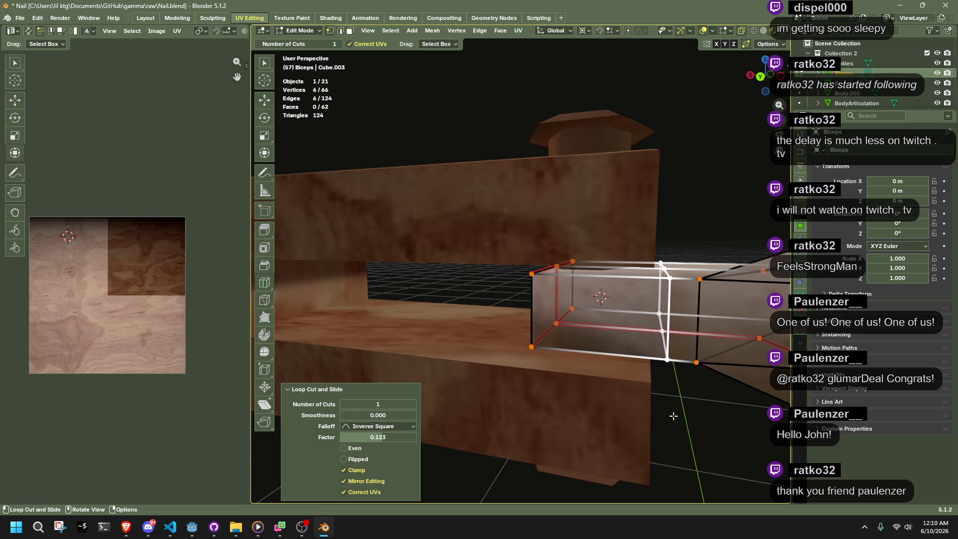
{"action": "left_click", "coordinate": [760, 77]}
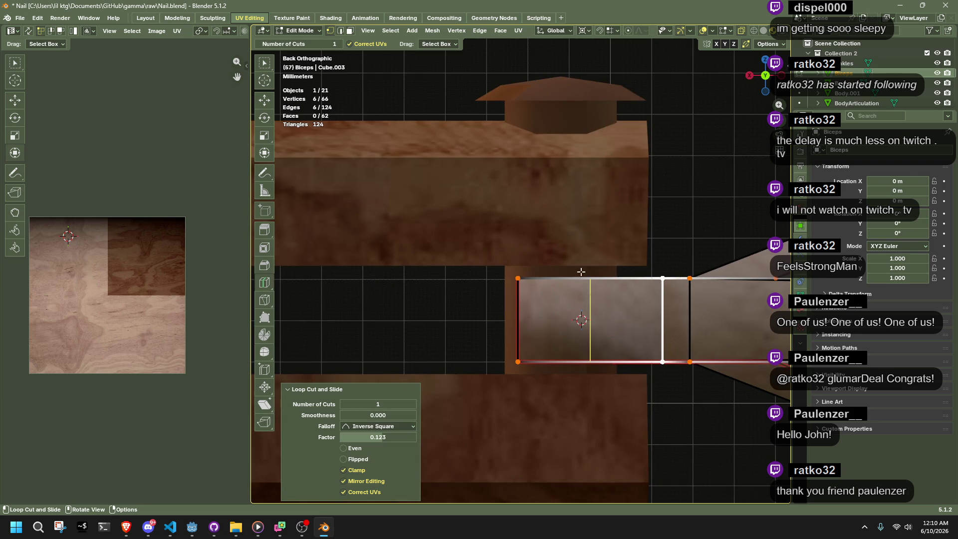
{"action": "key", "text": "Tab"}
{"action": "left_click", "coordinate": [595, 208]}
{"action": "key", "text": "Tab"}
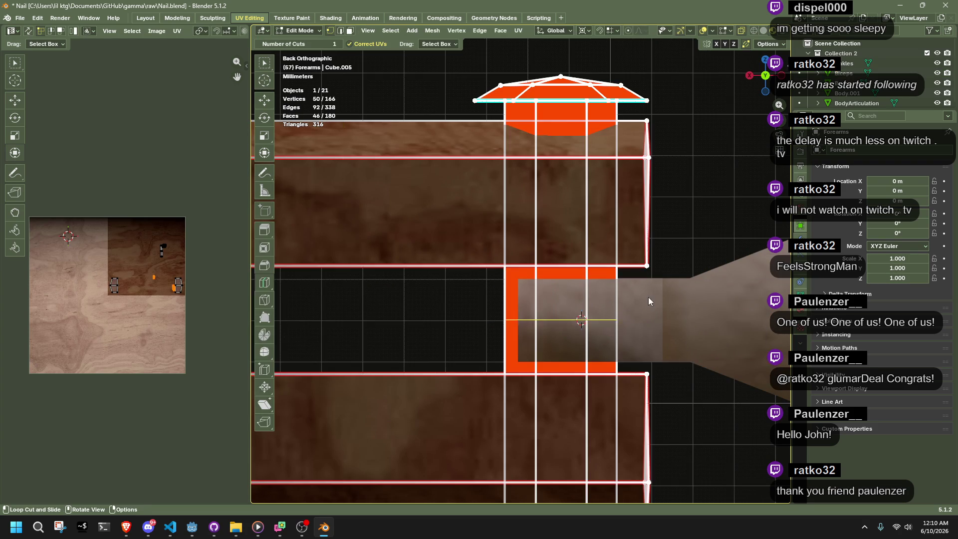
{"action": "key", "text": "Tab"}
{"action": "left_click", "coordinate": [648, 301]}
{"action": "key", "text": "Tab"}
Select the new loop's vertices in Back view and rip them free of the adjoining faces
{"action": "left_click", "coordinate": [264, 153]}
{"action": "left_click", "coordinate": [657, 207]}
{"action": "left_click_drag", "start_coordinate": [645, 248], "coordinate": [680, 419]}
{"action": "mouse_move", "coordinate": [680, 404]}
{"action": "middle_mouse_down"}
{"action": "mouse_move", "coordinate": [624, 378]}
{"action": "mouse_move", "coordinate": [689, 316]}
{"action": "middle_mouse_up"}
{"action": "key", "text": "ctrl+KP_1"}
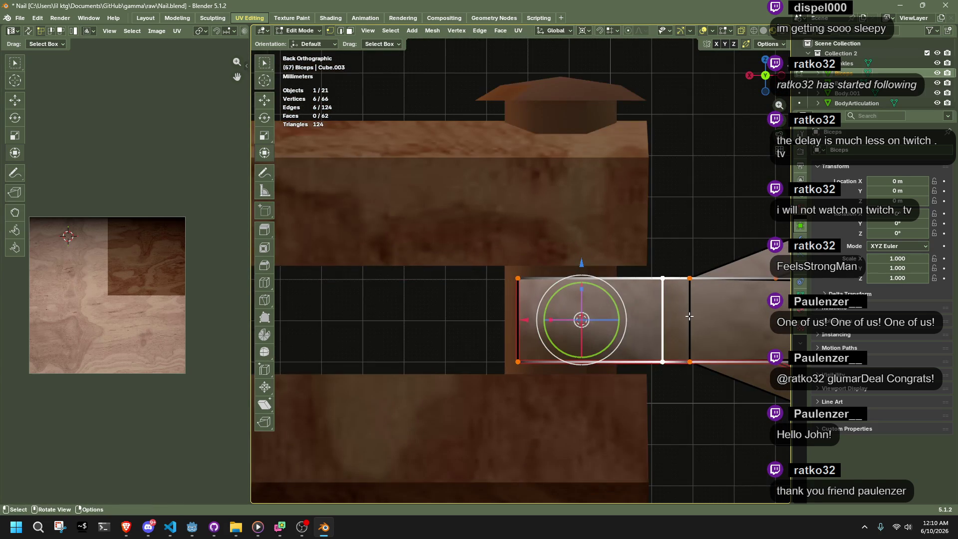
{"action": "key", "text": "Tab"}
{"action": "key", "text": "Tab"}
{"action": "key", "text": "shift+d"}
{"action": "left_click", "coordinate": [694, 277]}
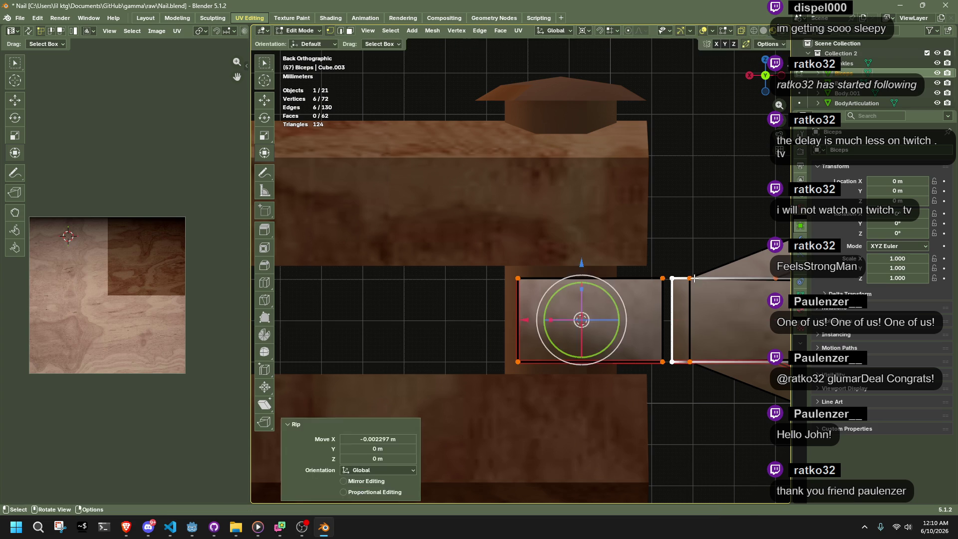
Move the neighbouring loop 0.0039 m along X to open a gap, then leave Edit Mode
{"action": "left_click", "coordinate": [677, 249]}
{"action": "left_click_drag", "start_coordinate": [647, 259], "coordinate": [665, 377]}
{"action": "key", "text": "g"}
{"action": "key", "text": "x"}
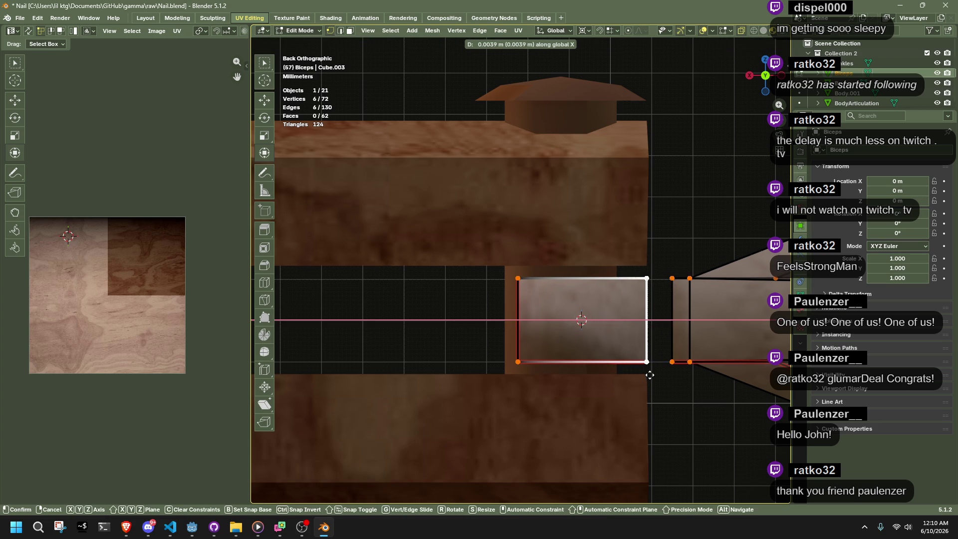
{"action": "left_click", "coordinate": [649, 375]}
{"action": "key", "text": "Tab"}
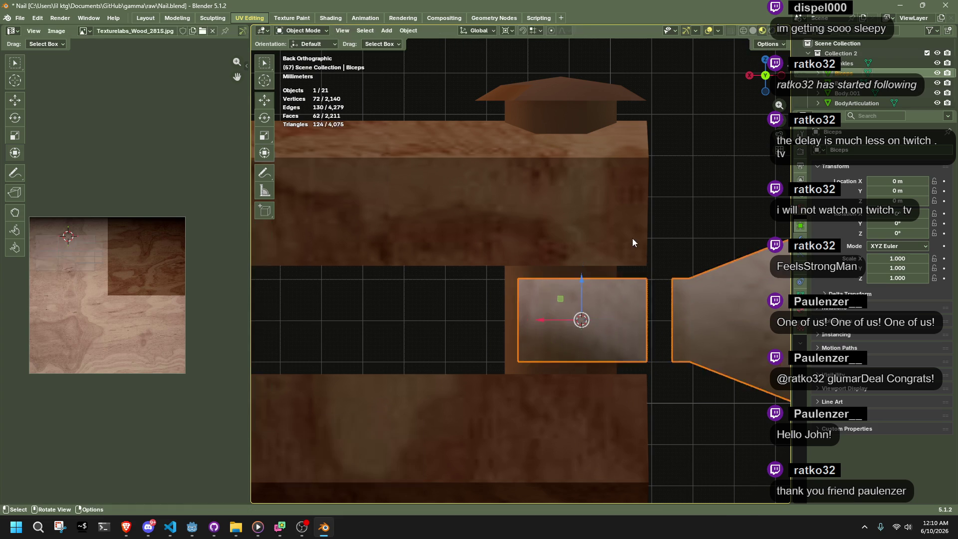
Flatten the Forearms box's right-edge vertices to zero width along X (S X 0)
{"action": "left_click", "coordinate": [634, 241]}
{"action": "key", "text": "Tab"}
{"action": "left_click_drag", "start_coordinate": [656, 277], "coordinate": [645, 117]}
{"action": "key", "text": "Tab"}
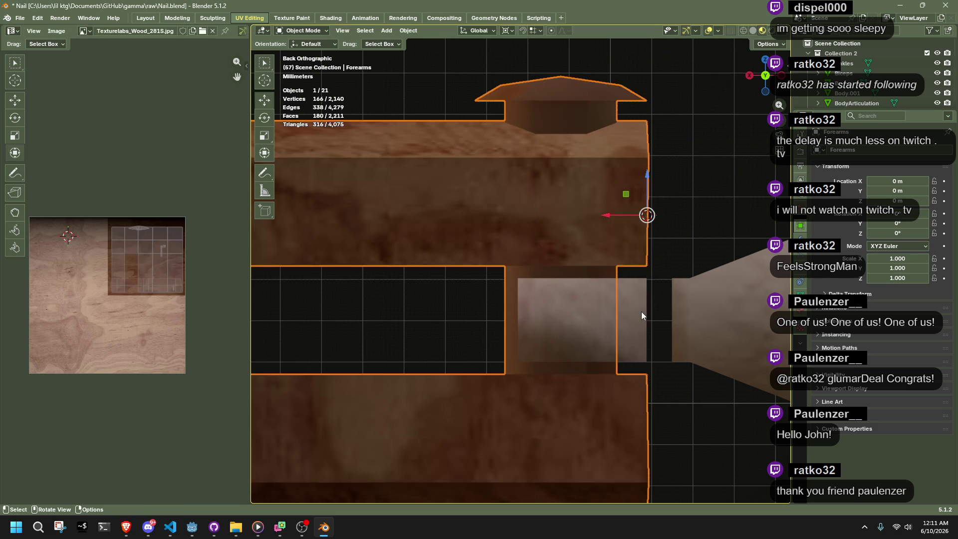
{"action": "left_click", "coordinate": [641, 312], "text": "shift"}
{"action": "key", "text": "Tab"}
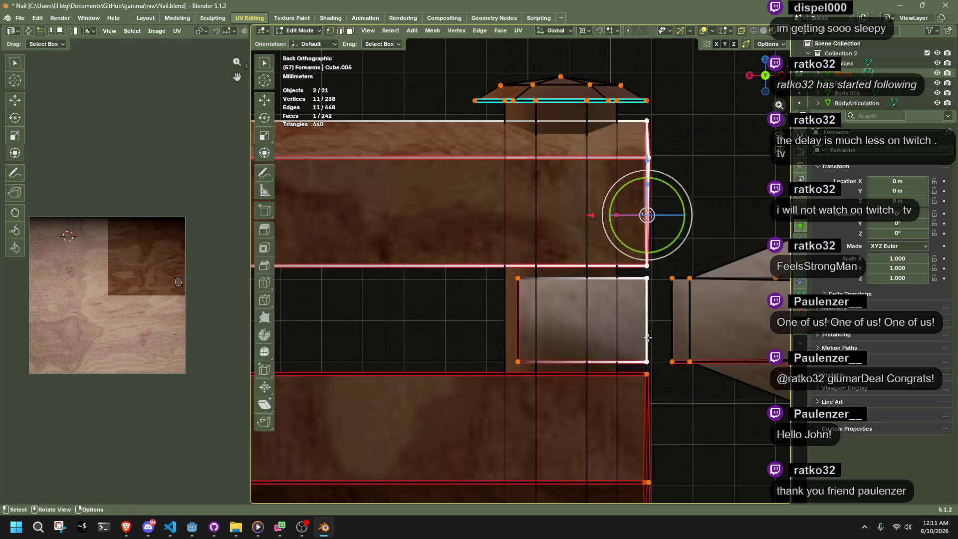
{"action": "mouse_move", "coordinate": [616, 475]}
{"action": "left_mouse_down"}
{"action": "mouse_move", "coordinate": [617, 155]}
{"action": "mouse_move", "coordinate": [604, 165]}
{"action": "left_mouse_up"}
{"action": "key", "text": "s"}
{"action": "key", "text": "x"}
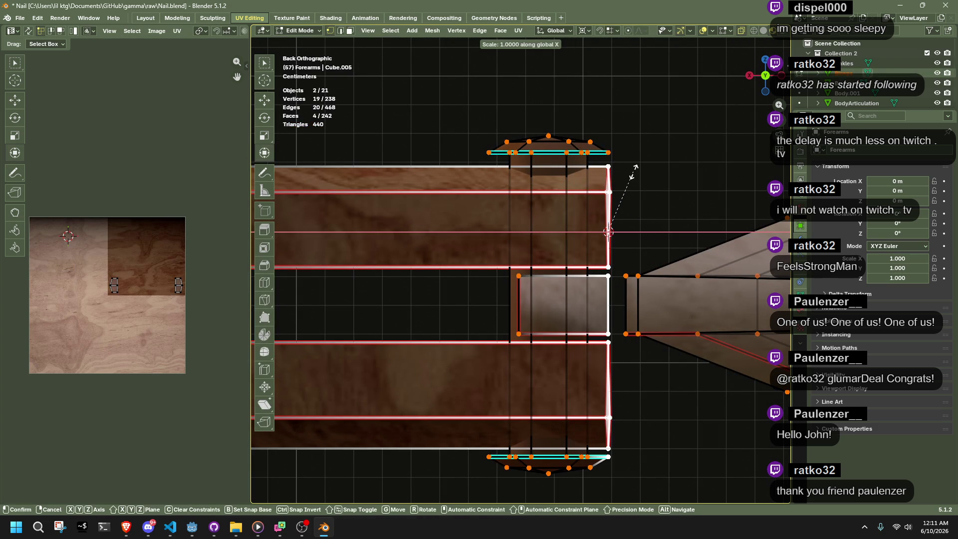
{"action": "key", "text": "0"}
{"action": "key", "text": "Return"}
Shift the flattened right edge to a new position along X
{"action": "scroll", "coordinate": [581, 199], "scroll_direction": "up", "scroll_amount": 2}
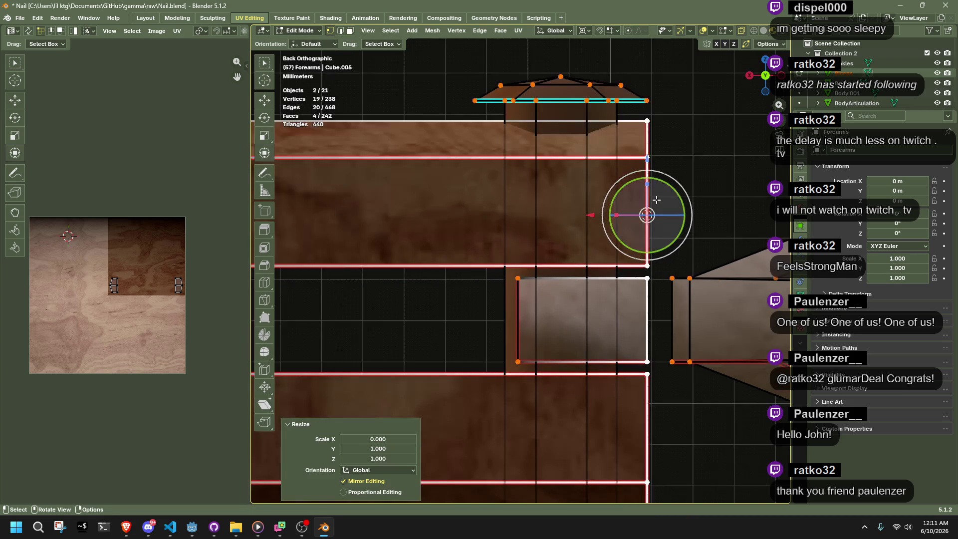
{"action": "scroll", "coordinate": [581, 199], "scroll_direction": "down", "scroll_amount": 2, "text": "ctrl"}
{"action": "key", "text": "g"}
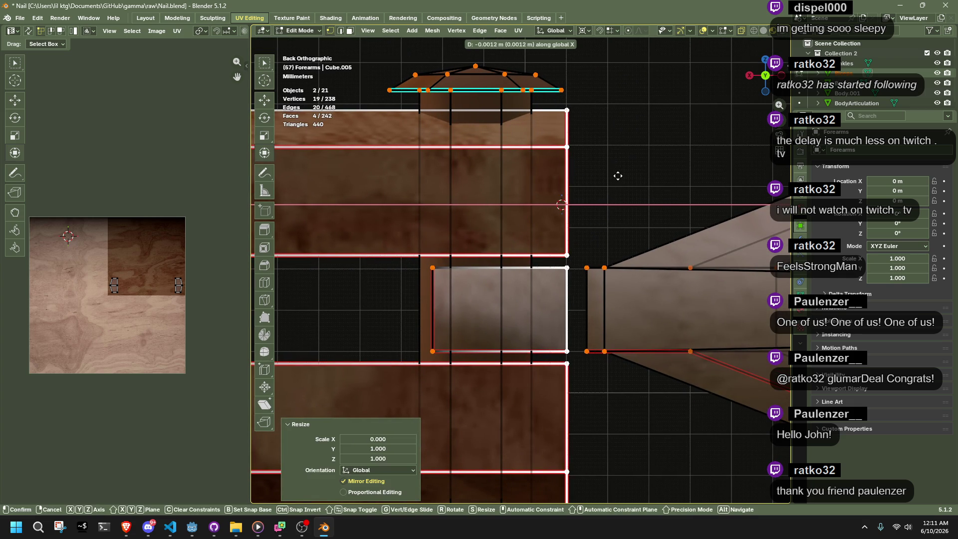
{"action": "key", "text": "Escape"}
{"action": "key", "text": "g"}
{"action": "key", "text": "x"}
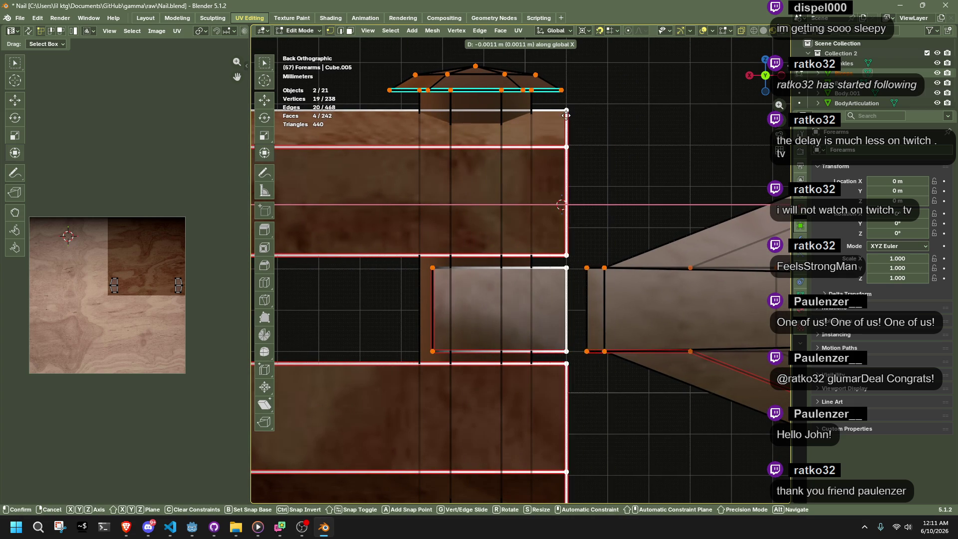
{"action": "left_click", "coordinate": [566, 115]}
Move the edge where the forearm taper begins along X, then return to Object Mode
{"action": "left_click", "coordinate": [662, 208]}
{"action": "scroll", "coordinate": [662, 208], "scroll_direction": "up", "scroll_amount": 2}
{"action": "left_click_drag", "start_coordinate": [637, 247], "coordinate": [668, 355]}
{"action": "key", "text": "g"}
{"action": "key", "text": "x"}
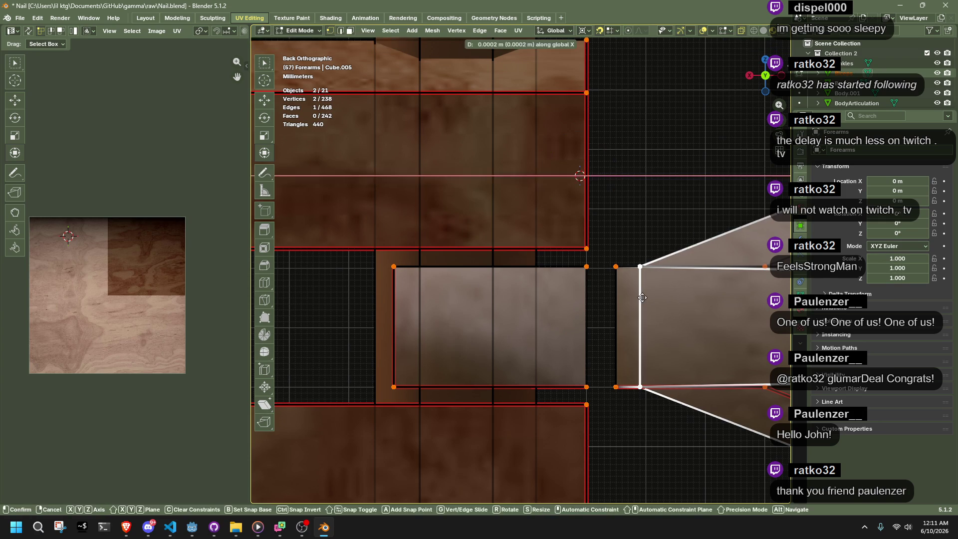
{"action": "left_click", "coordinate": [648, 298]}
{"action": "left_click_drag", "start_coordinate": [598, 252], "coordinate": [635, 433]}
{"action": "mouse_move", "coordinate": [634, 433]}
{"action": "middle_mouse_down"}
{"action": "mouse_move", "coordinate": [633, 370]}
{"action": "mouse_move", "coordinate": [496, 392]}
{"action": "mouse_move", "coordinate": [501, 422]}
{"action": "mouse_move", "coordinate": [490, 428]}
{"action": "mouse_move", "coordinate": [507, 380]}
{"action": "mouse_move", "coordinate": [504, 346]}
{"action": "mouse_move", "coordinate": [442, 331]}
{"action": "mouse_move", "coordinate": [471, 313]}
{"action": "mouse_move", "coordinate": [472, 356]}
{"action": "middle_mouse_up"}
{"action": "left_click", "coordinate": [501, 421]}
{"action": "key", "text": "Tab"}
{"action": "left_click", "coordinate": [489, 344]}
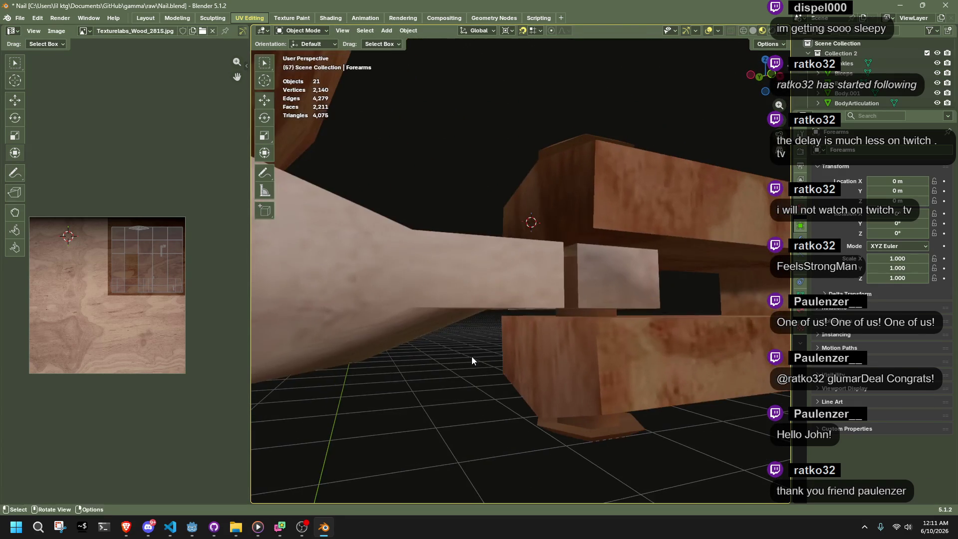
Cap the open loop at the Biceps block's end with a new face
{"action": "left_click", "coordinate": [588, 272]}
{"action": "key", "text": "Tab"}
{"action": "scroll", "coordinate": [525, 240], "scroll_direction": "up", "scroll_amount": 3}
{"action": "left_click", "coordinate": [526, 240], "text": "alt"}
{"action": "key", "text": "f"}
{"action": "key", "text": "alt+a"}
Dissolve the spare edge loop on the Biceps block
{"action": "middle_click_drag", "start_coordinate": [525, 240], "coordinate": [597, 318]}
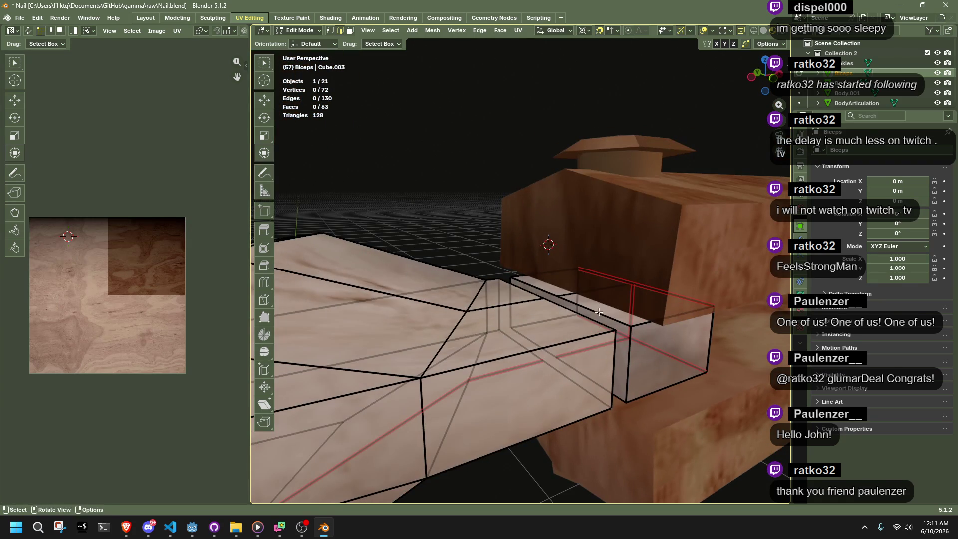
{"action": "left_click", "coordinate": [598, 319], "text": "alt"}
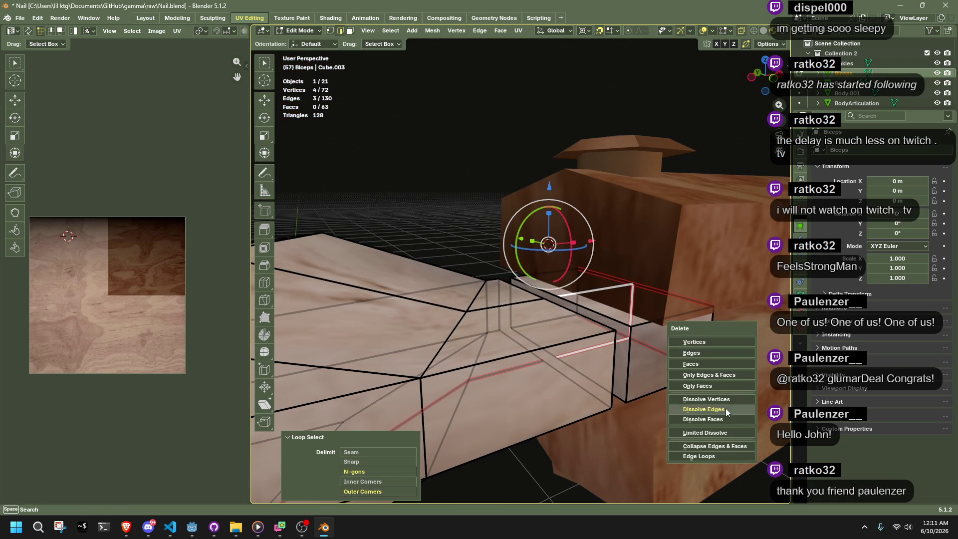
{"action": "left_click", "coordinate": [726, 409]}
{"action": "mouse_move", "coordinate": [726, 408]}
{"action": "middle_mouse_down"}
{"action": "mouse_move", "coordinate": [511, 391]}
{"action": "mouse_move", "coordinate": [541, 357]}
{"action": "middle_mouse_up"}
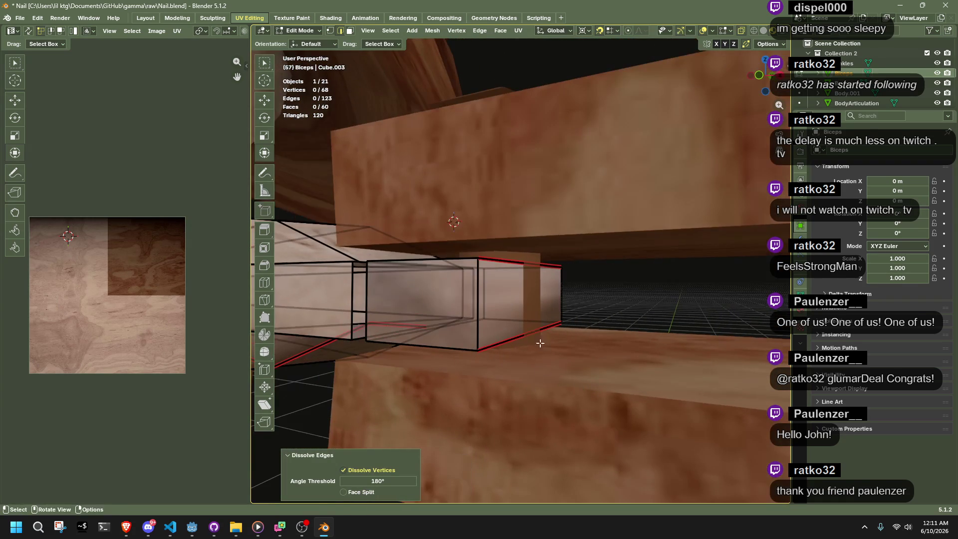
{"action": "left_click", "coordinate": [759, 75]}
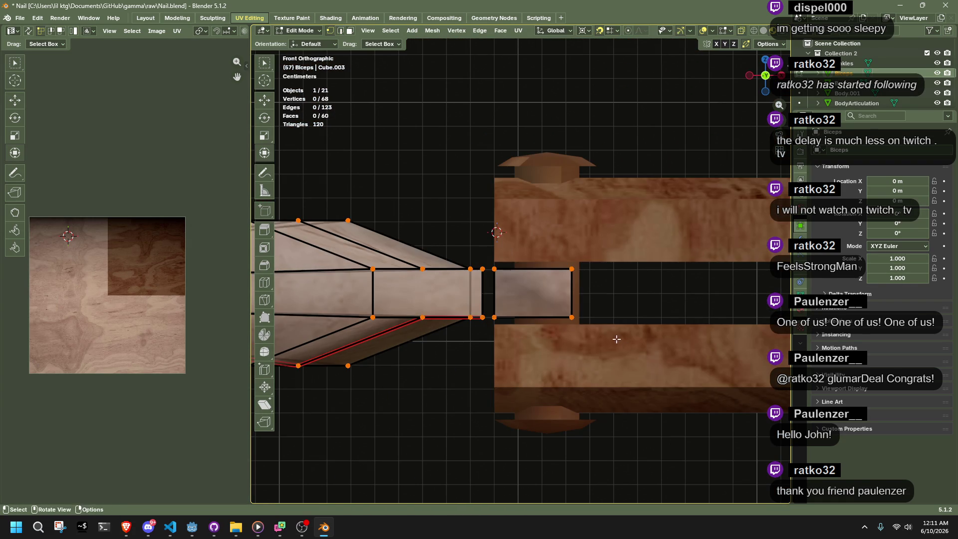
Switch to solid shading and extend the Biceps end face 0.00757 m along X
{"action": "left_click", "coordinate": [532, 294]}
{"action": "key", "text": "z"}
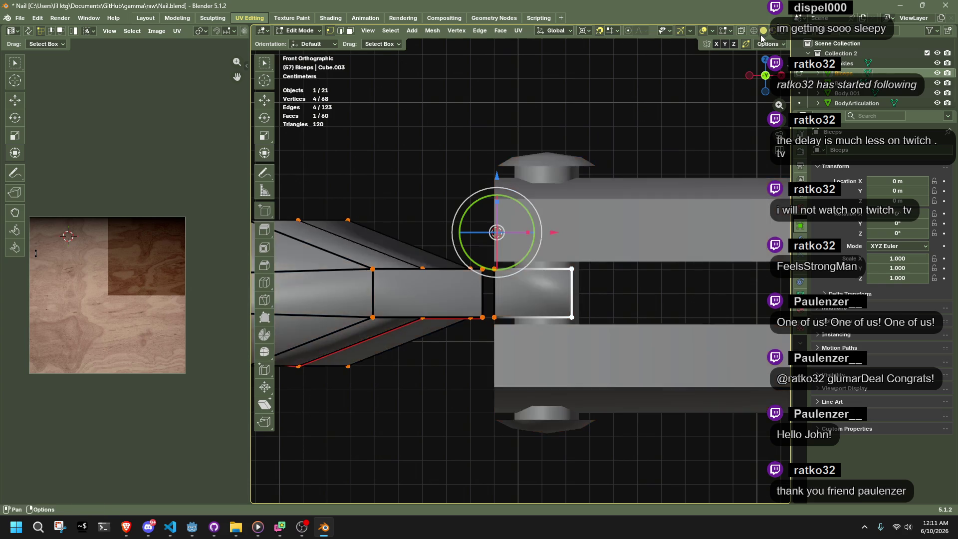
{"action": "scroll", "coordinate": [638, 316], "scroll_direction": "up", "scroll_amount": 3}
{"action": "key", "text": "g"}
{"action": "key", "text": "x"}
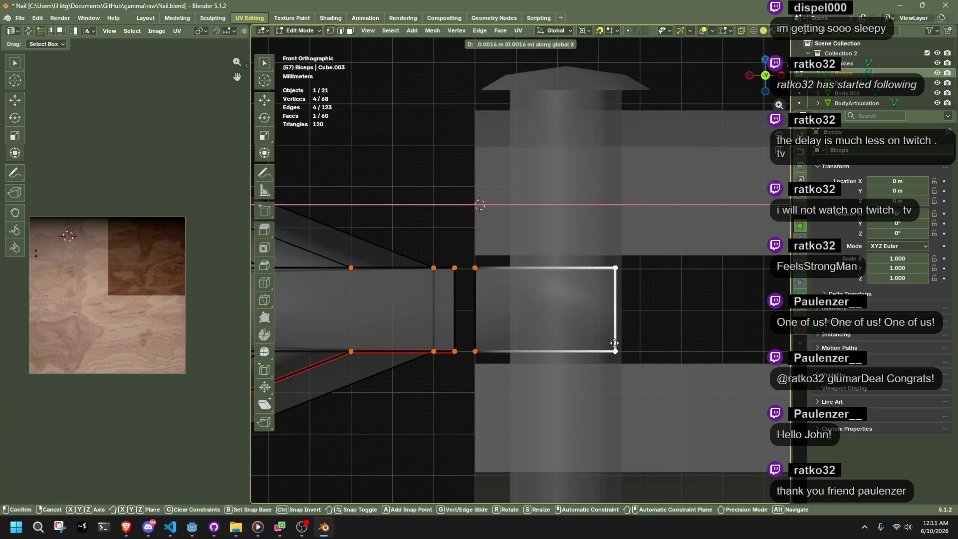
{"action": "left_click", "coordinate": [640, 345]}
{"action": "scroll", "coordinate": [696, 301], "scroll_direction": "down", "scroll_amount": 3}
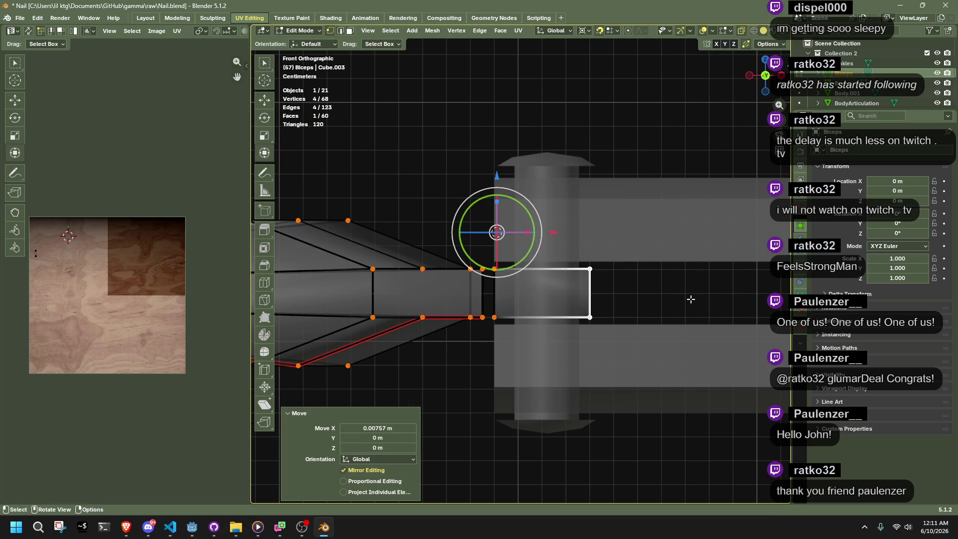
{"action": "key", "text": "Tab"}
Re-enter Edit Mode on the Biceps and select an edge loop at its elbow end
{"action": "mouse_move", "coordinate": [691, 299]}
{"action": "middle_mouse_down"}
{"action": "mouse_move", "coordinate": [582, 292]}
{"action": "mouse_move", "coordinate": [621, 345]}
{"action": "mouse_move", "coordinate": [608, 340]}
{"action": "mouse_move", "coordinate": [657, 367]}
{"action": "mouse_move", "coordinate": [294, 352]}
{"action": "mouse_move", "coordinate": [299, 327]}
{"action": "mouse_move", "coordinate": [258, 313]}
{"action": "mouse_move", "coordinate": [723, 312]}
{"action": "mouse_move", "coordinate": [567, 344]}
{"action": "mouse_move", "coordinate": [499, 345]}
{"action": "mouse_move", "coordinate": [519, 381]}
{"action": "mouse_move", "coordinate": [513, 367]}
{"action": "mouse_move", "coordinate": [617, 368]}
{"action": "mouse_move", "coordinate": [589, 330]}
{"action": "middle_mouse_up"}
{"action": "left_click", "coordinate": [354, 326]}
{"action": "scroll", "coordinate": [489, 355], "scroll_direction": "down", "scroll_amount": 5}
{"action": "scroll", "coordinate": [504, 341], "scroll_direction": "up", "scroll_amount": 6}
{"action": "mouse_move", "coordinate": [505, 331]}
{"action": "middle_mouse_down"}
{"action": "mouse_move", "coordinate": [529, 338]}
{"action": "mouse_move", "coordinate": [531, 350]}
{"action": "mouse_move", "coordinate": [463, 314]}
{"action": "mouse_move", "coordinate": [508, 333]}
{"action": "mouse_move", "coordinate": [509, 353]}
{"action": "mouse_move", "coordinate": [519, 340]}
{"action": "mouse_move", "coordinate": [475, 186]}
{"action": "middle_mouse_up"}
{"action": "left_click", "coordinate": [515, 356]}
{"action": "key", "text": "Tab"}
{"action": "left_click", "coordinate": [520, 332], "text": "alt"}
Slide the selected Biceps loop along the arm to merge it away
{"action": "key", "text": "g"}
{"action": "key", "text": "g"}
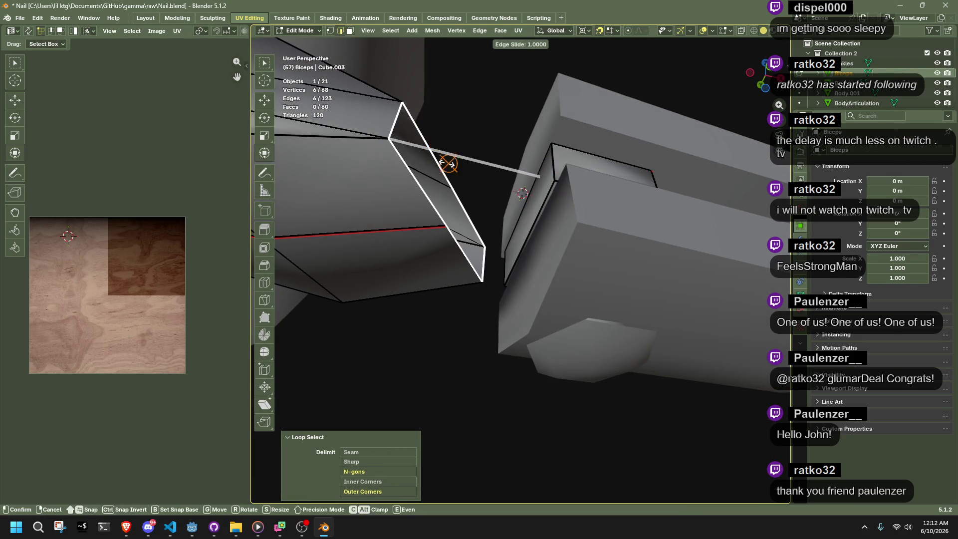
{"action": "left_click", "coordinate": [398, 171]}
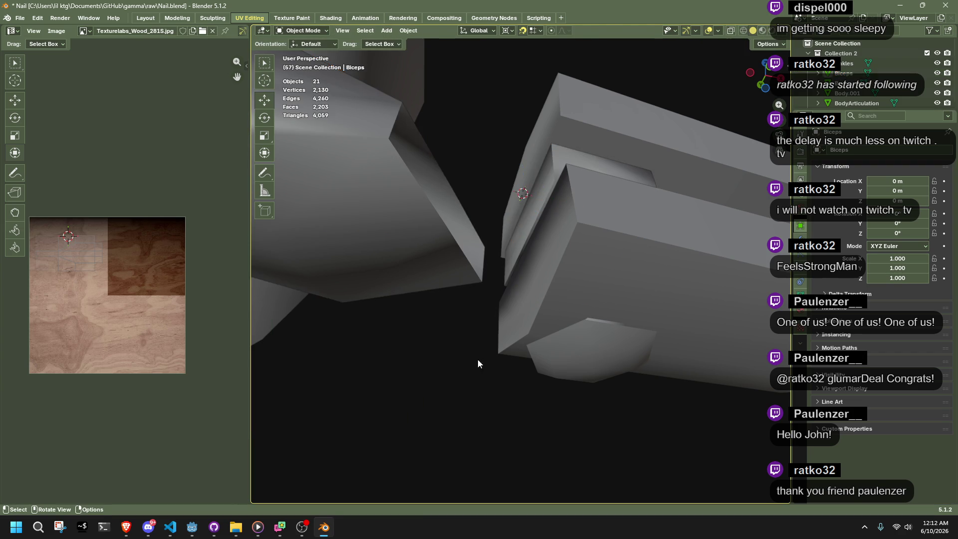
{"action": "middle_click_drag", "start_coordinate": [428, 202], "coordinate": [449, 345]}
{"action": "left_click", "coordinate": [450, 350]}
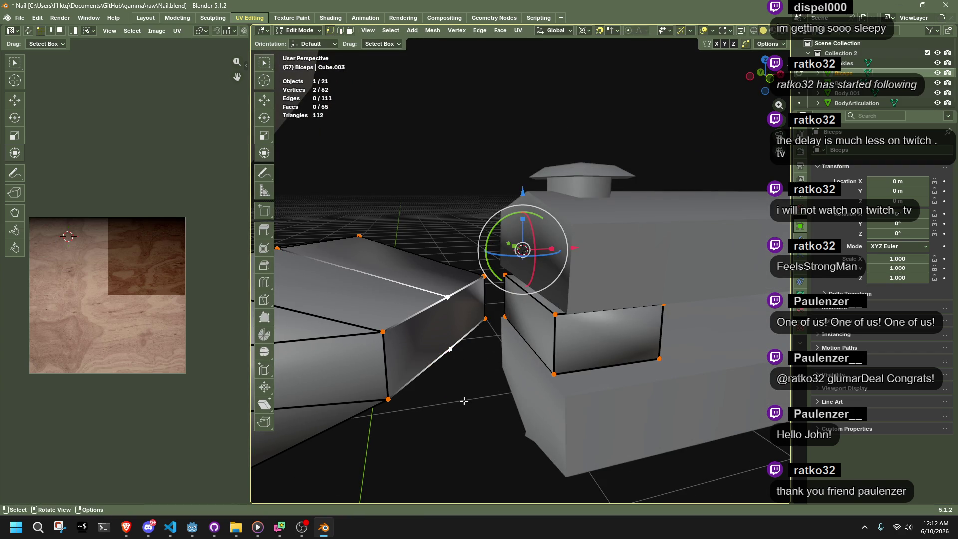
{"action": "mouse_move", "coordinate": [463, 409]}
{"action": "middle_mouse_down"}
{"action": "mouse_move", "coordinate": [570, 400]}
{"action": "mouse_move", "coordinate": [493, 385]}
{"action": "mouse_move", "coordinate": [519, 376]}
{"action": "mouse_move", "coordinate": [513, 280]}
{"action": "mouse_move", "coordinate": [481, 299]}
{"action": "mouse_move", "coordinate": [485, 335]}
{"action": "mouse_move", "coordinate": [517, 396]}
{"action": "mouse_move", "coordinate": [532, 400]}
{"action": "mouse_move", "coordinate": [467, 380]}
{"action": "middle_mouse_up"}
{"action": "key", "text": "Tab"}
{"action": "key", "text": "Tab"}
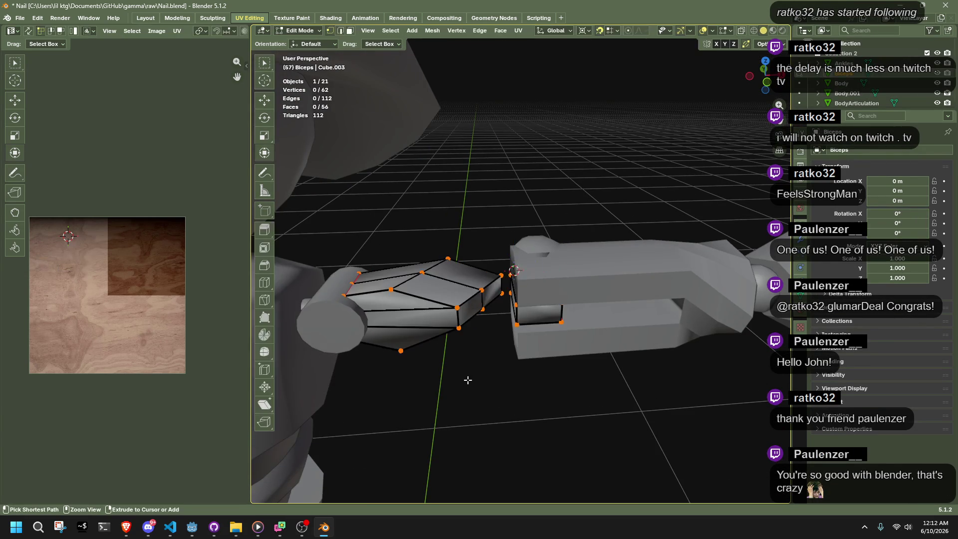
Fill the six selected vertices at the arm end with a face
{"action": "key", "text": "Tab"}
{"action": "key", "text": "Tab"}
{"action": "mouse_move", "coordinate": [467, 379]}
{"action": "middle_mouse_down"}
{"action": "mouse_move", "coordinate": [450, 325]}
{"action": "mouse_move", "coordinate": [456, 374]}
{"action": "mouse_move", "coordinate": [481, 400]}
{"action": "mouse_move", "coordinate": [456, 394]}
{"action": "middle_mouse_up"}
{"action": "key", "text": "f"}
{"action": "left_click", "coordinate": [481, 399]}
{"action": "middle_click_drag", "start_coordinate": [481, 325], "coordinate": [469, 271]}
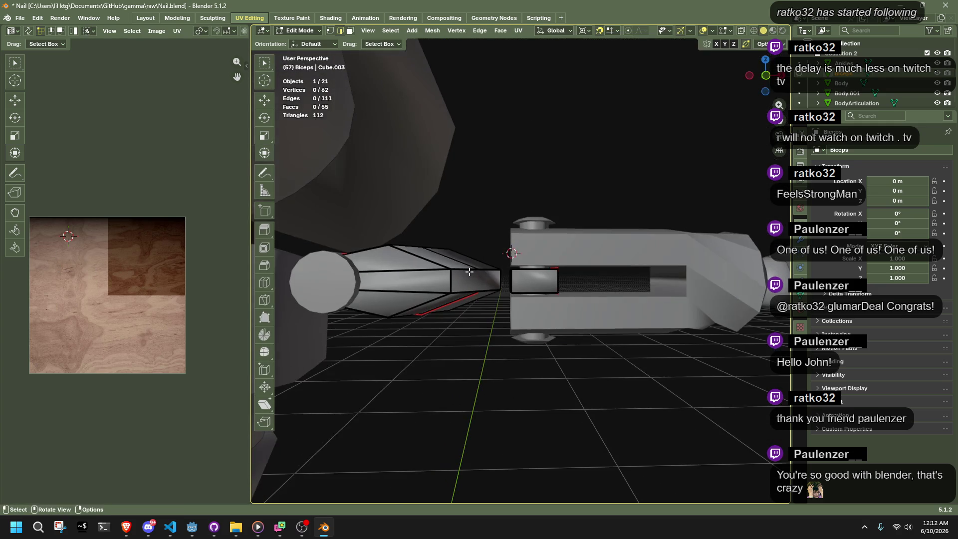
Average the whole Biceps mesh's normals by Face Area and return to Object Mode
{"action": "key", "text": "a"}
{"action": "key", "text": "alt+n"}
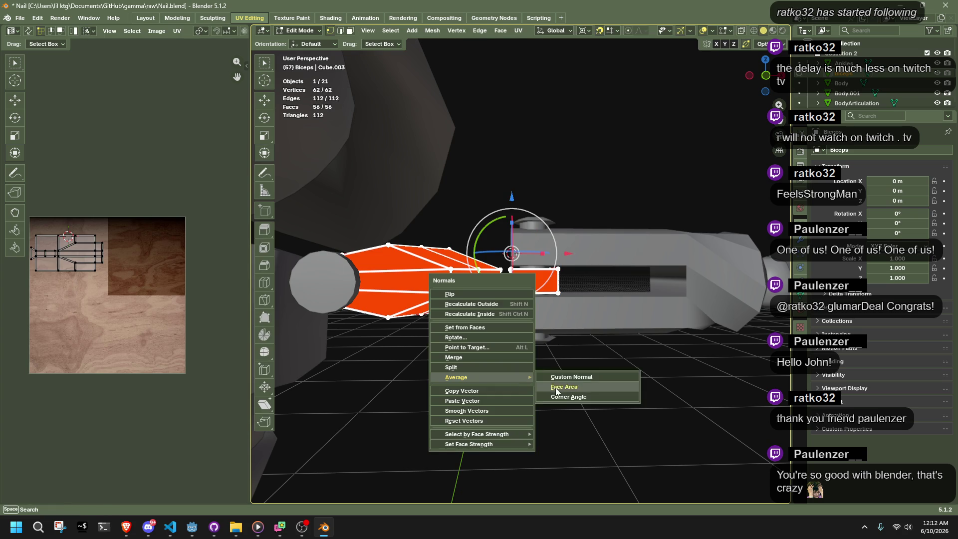
{"action": "left_click", "coordinate": [554, 392]}
{"action": "key", "text": "Tab"}
{"action": "middle_click_drag", "start_coordinate": [501, 350], "coordinate": [569, 344]}
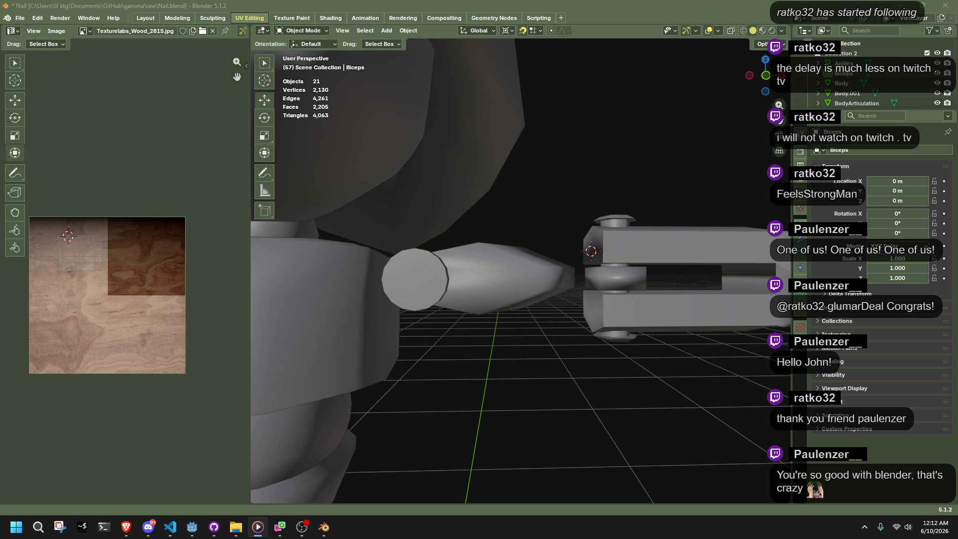
{"action": "mouse_move", "coordinate": [628, 418]}
{"action": "middle_mouse_down"}
{"action": "mouse_move", "coordinate": [418, 302]}
{"action": "mouse_move", "coordinate": [438, 267]}
{"action": "mouse_move", "coordinate": [638, 326]}
{"action": "mouse_move", "coordinate": [565, 332]}
{"action": "middle_mouse_up"}
Inspect the biceps' joint-end vertices in Edit Mode, then exit and deselect everything
{"action": "left_click", "coordinate": [440, 268]}
{"action": "left_click", "coordinate": [444, 270]}
{"action": "key", "text": "Tab"}
{"action": "key", "text": "Tab"}
{"action": "scroll", "coordinate": [565, 333], "scroll_direction": "up", "scroll_amount": 6}
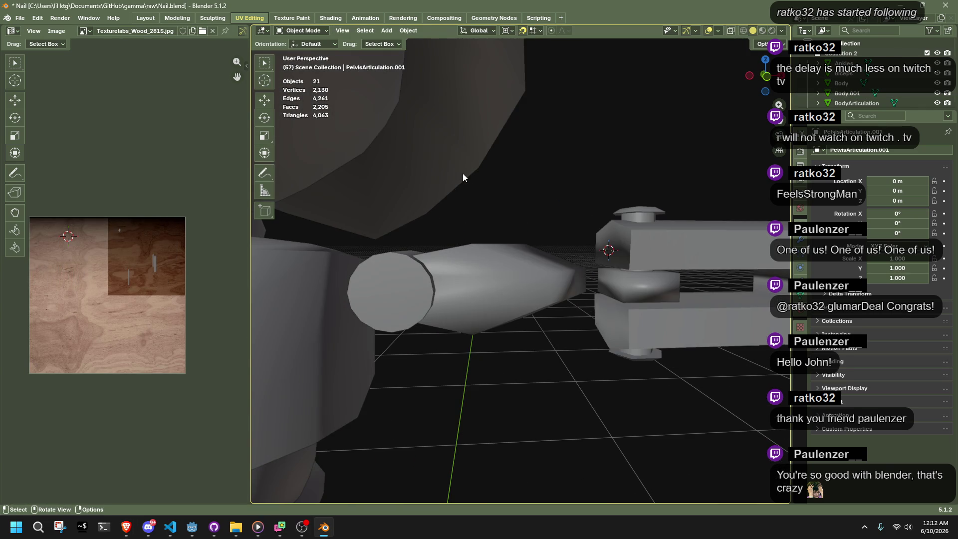
{"action": "left_click", "coordinate": [561, 279]}
{"action": "key", "text": "Tab"}
{"action": "scroll", "coordinate": [549, 272], "scroll_direction": "up", "scroll_amount": 3}
{"action": "middle_click_drag", "start_coordinate": [549, 272], "coordinate": [538, 265]}
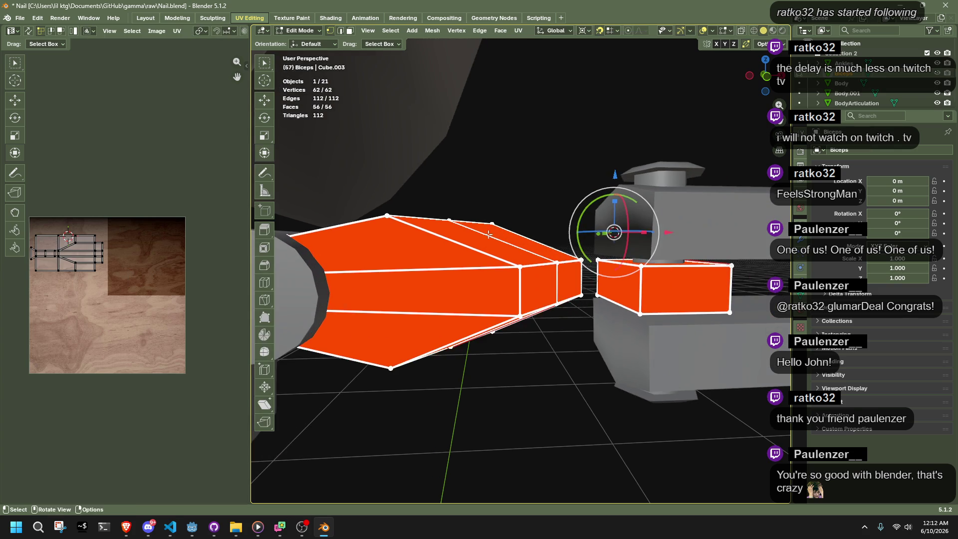
{"action": "left_click", "coordinate": [538, 266]}
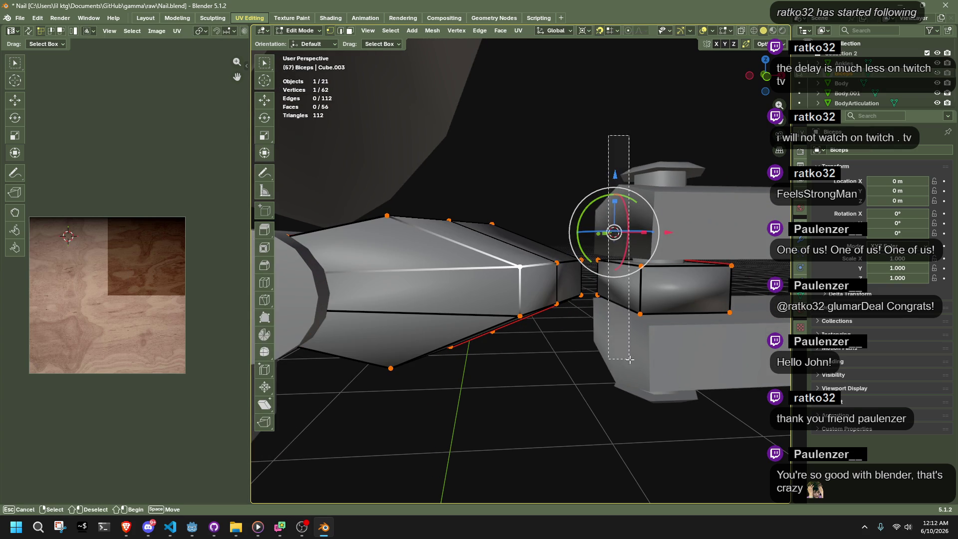
{"action": "left_click_drag", "start_coordinate": [648, 365], "coordinate": [648, 366]}
{"action": "left_click_drag", "start_coordinate": [630, 359], "coordinate": [591, 258]}
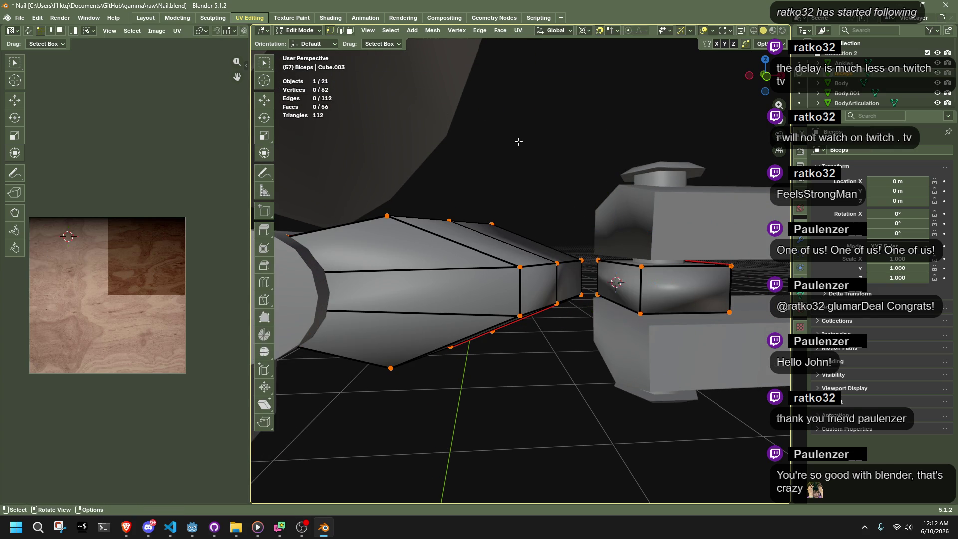
{"action": "key", "text": "Tab"}
{"action": "left_click", "coordinate": [522, 138]}
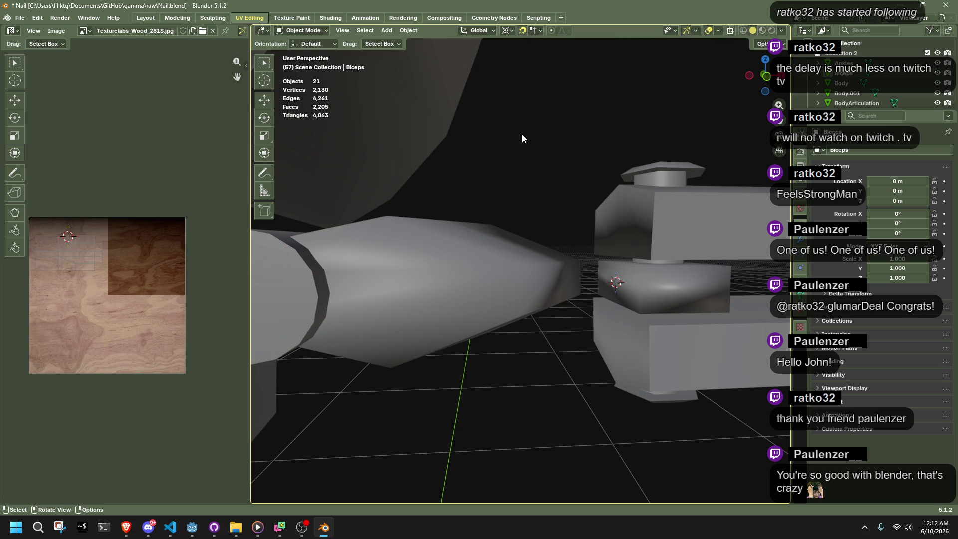
Add a cube at the elbow and scale it down to 0.109
{"action": "left_click", "coordinate": [387, 31]}
{"action": "mouse_move", "coordinate": [454, 47]}
{"action": "left_click", "coordinate": [483, 53]}
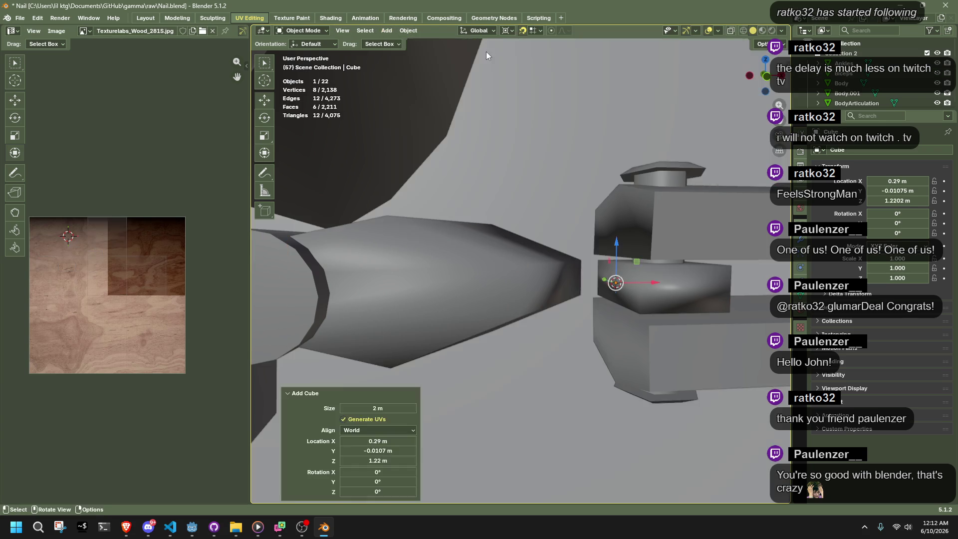
{"action": "scroll", "coordinate": [648, 224], "scroll_direction": "down", "scroll_amount": 5}
{"action": "key", "text": "s"}
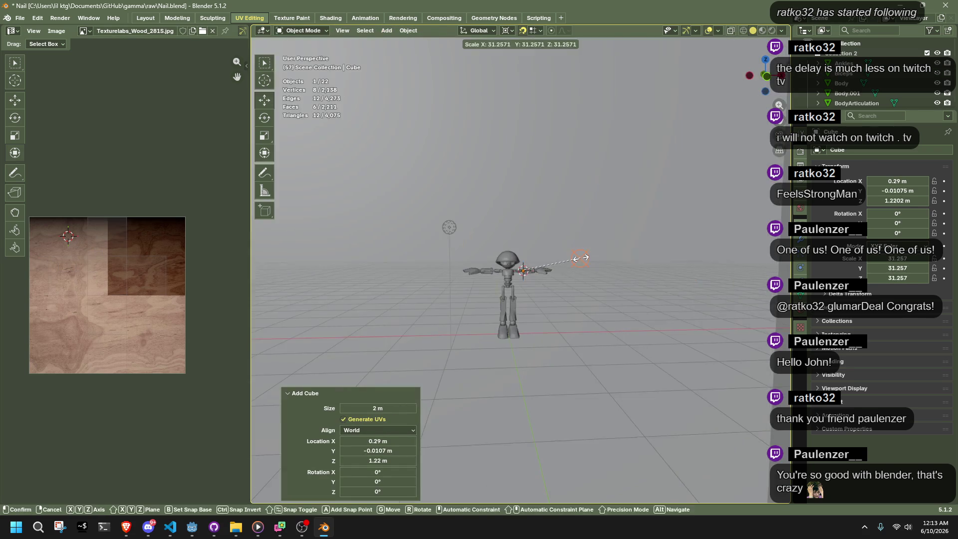
{"action": "left_click", "coordinate": [527, 269]}
{"action": "scroll", "coordinate": [651, 283], "scroll_direction": "up", "scroll_amount": 4}
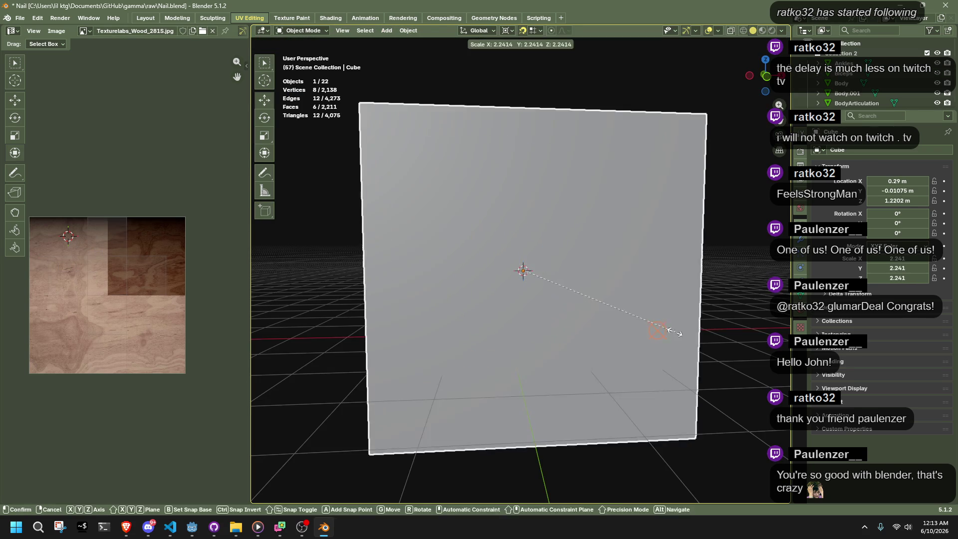
{"action": "scroll", "coordinate": [660, 332], "scroll_direction": "down", "scroll_amount": 5}
{"action": "key", "text": "s"}
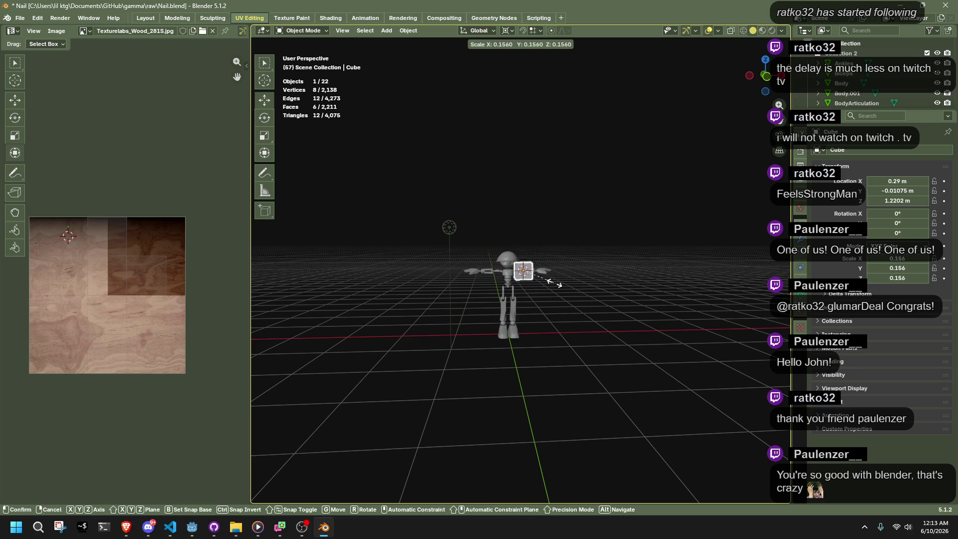
{"action": "left_click", "coordinate": [538, 277]}
{"action": "scroll", "coordinate": [560, 274], "scroll_direction": "up", "scroll_amount": 8}
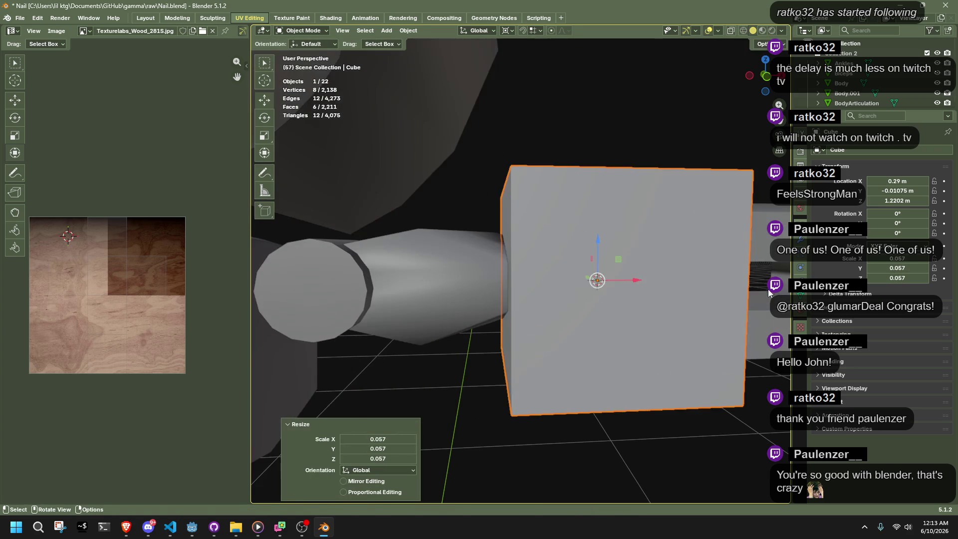
{"action": "key", "text": "s"}
{"action": "left_click", "coordinate": [607, 299]}
{"action": "scroll", "coordinate": [605, 295], "scroll_direction": "up", "scroll_amount": 8}
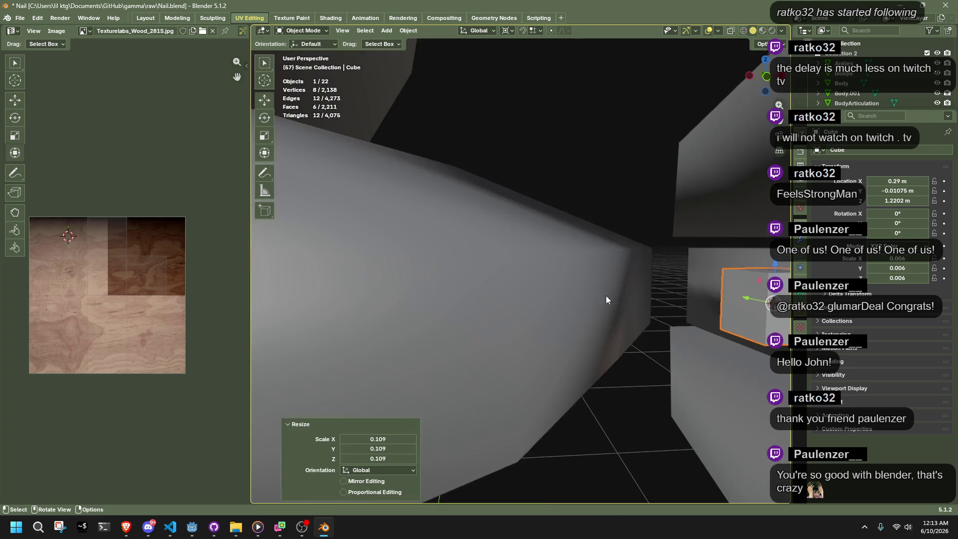
Rotate the small cube 45° about the X axis
{"action": "mouse_move", "coordinate": [490, 255]}
{"action": "middle_mouse_down"}
{"action": "mouse_move", "coordinate": [561, 283]}
{"action": "mouse_move", "coordinate": [671, 299]}
{"action": "middle_mouse_up"}
{"action": "key", "text": "r"}
{"action": "key", "text": "z"}
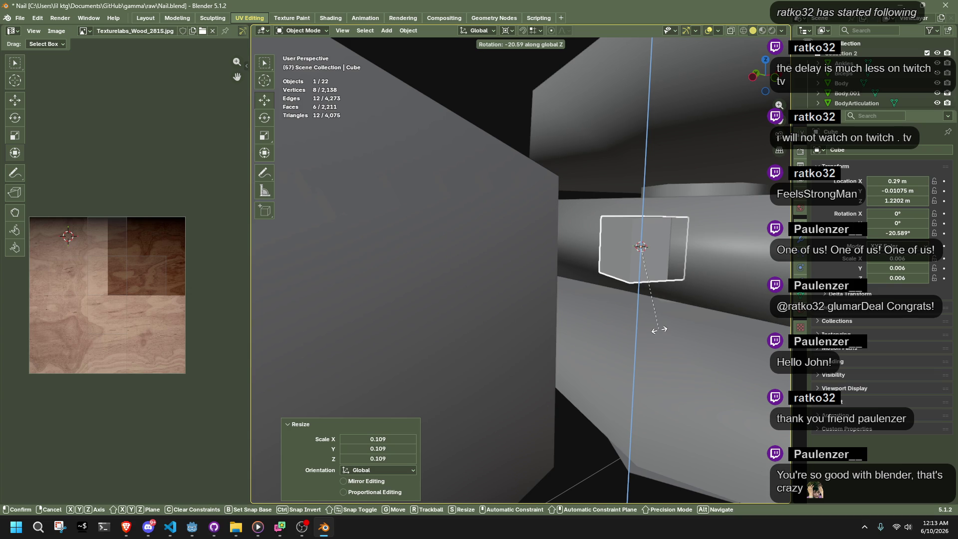
{"action": "key", "text": "y"}
{"action": "key", "text": "x"}
{"action": "left_click", "coordinate": [609, 358]}
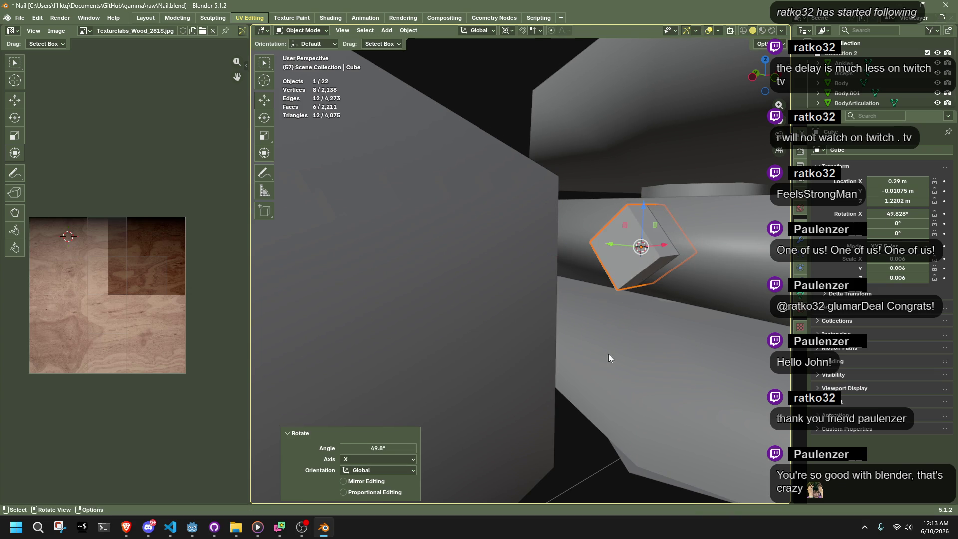
{"action": "mouse_move", "coordinate": [489, 429]}
{"action": "middle_mouse_down"}
{"action": "mouse_move", "coordinate": [592, 417]}
{"action": "mouse_move", "coordinate": [493, 436]}
{"action": "middle_mouse_up"}
{"action": "left_click", "coordinate": [522, 299]}
Delete the cube's two end faces in see-through Edit Mode
{"action": "key", "text": "Tab"}
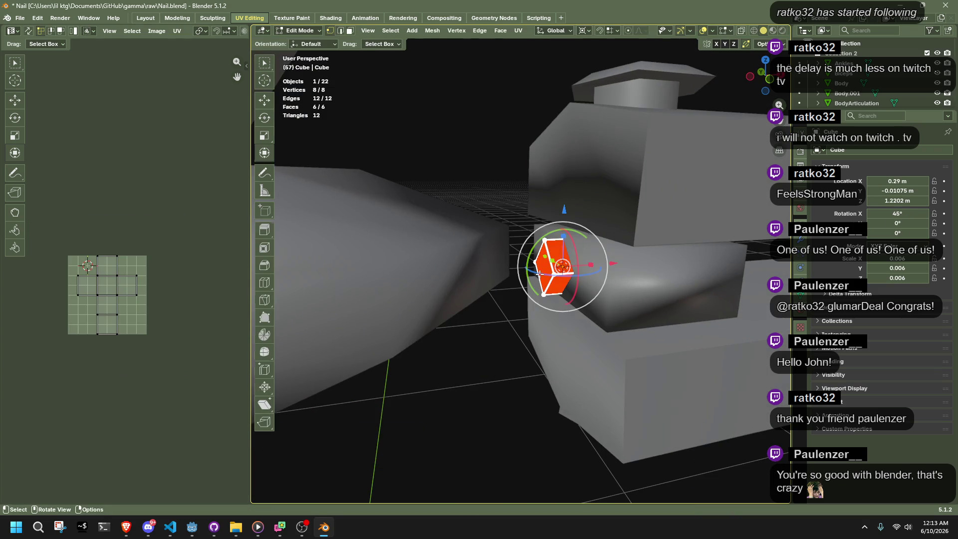
{"action": "middle_click_drag", "start_coordinate": [602, 283], "coordinate": [519, 253]}
{"action": "key", "text": "alt+z"}
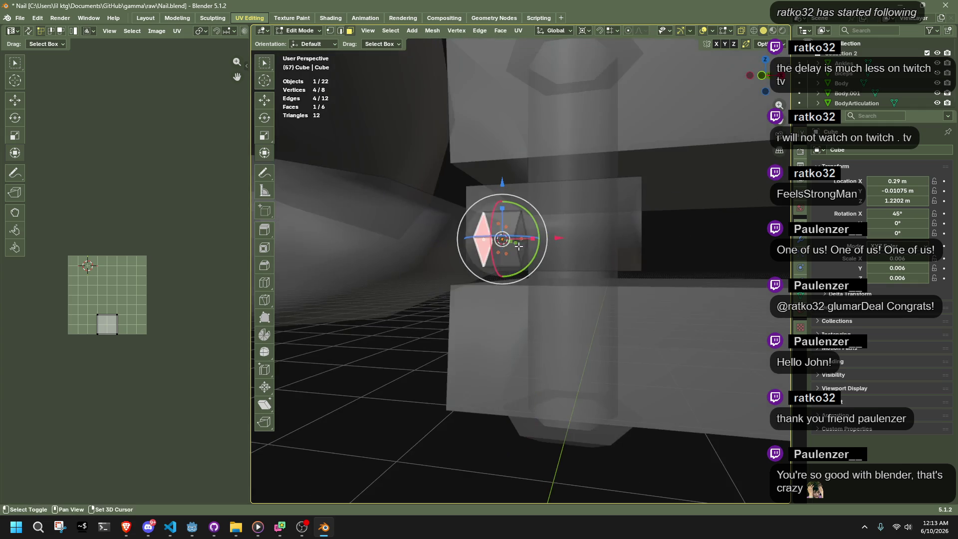
{"action": "key", "text": "x"}
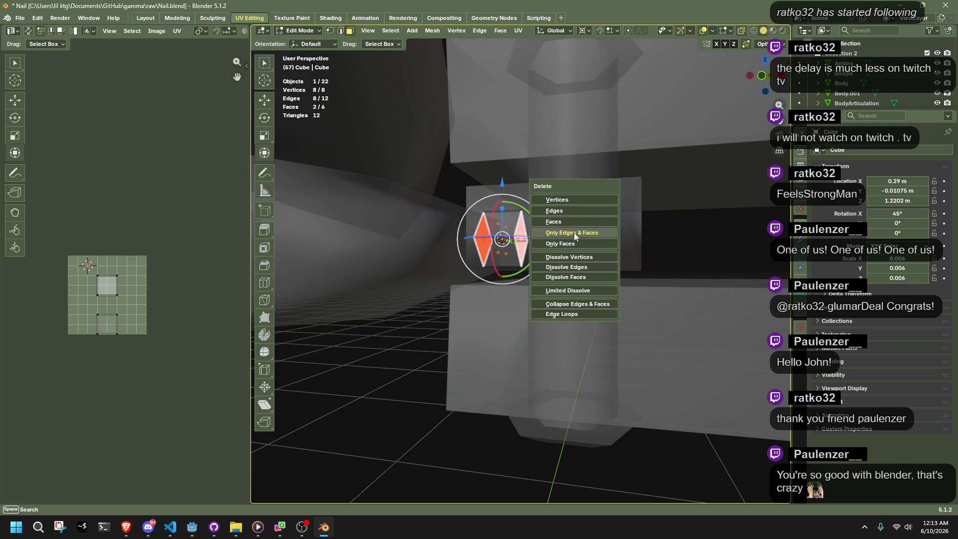
{"action": "left_click", "coordinate": [597, 250]}
Stretch the pin by moving one end's vertices along X, then turn see-through off
{"action": "mouse_move", "coordinate": [596, 250]}
{"action": "middle_mouse_down"}
{"action": "mouse_move", "coordinate": [499, 259]}
{"action": "mouse_move", "coordinate": [469, 230]}
{"action": "middle_mouse_up"}
{"action": "left_click_drag", "start_coordinate": [468, 227], "coordinate": [510, 290]}
{"action": "key", "text": "g"}
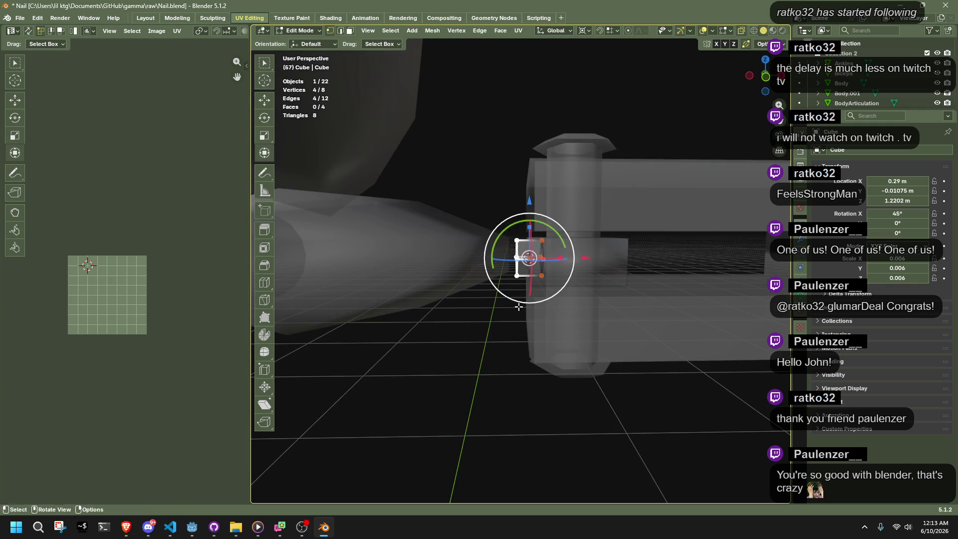
{"action": "key", "text": "x"}
{"action": "left_click", "coordinate": [396, 303]}
{"action": "key", "text": "Tab"}
{"action": "key", "text": "alt+z"}
{"action": "mouse_move", "coordinate": [464, 361]}
{"action": "middle_mouse_down"}
{"action": "mouse_move", "coordinate": [498, 379]}
{"action": "mouse_move", "coordinate": [634, 400]}
{"action": "mouse_move", "coordinate": [665, 345]}
{"action": "mouse_move", "coordinate": [637, 316]}
{"action": "mouse_move", "coordinate": [663, 381]}
{"action": "mouse_move", "coordinate": [639, 409]}
{"action": "mouse_move", "coordinate": [526, 315]}
{"action": "mouse_move", "coordinate": [513, 273]}
{"action": "middle_mouse_up"}
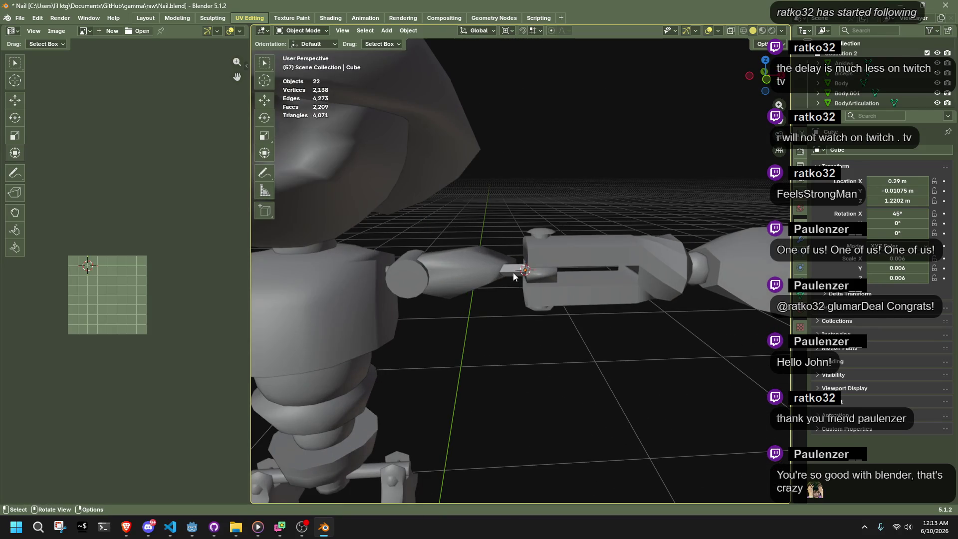
Select the elbow pin and mark one of its edge loops as a UV seam
{"action": "left_click", "coordinate": [513, 273]}
{"action": "right_click", "coordinate": [513, 277]}
{"action": "left_click", "coordinate": [485, 273]}
{"action": "right_click", "coordinate": [631, 363]}
{"action": "left_click", "coordinate": [693, 378]}
{"action": "scroll", "coordinate": [513, 364], "scroll_direction": "up", "scroll_amount": 5}
{"action": "mouse_move", "coordinate": [514, 364]}
{"action": "middle_mouse_down"}
{"action": "mouse_move", "coordinate": [694, 289]}
{"action": "mouse_move", "coordinate": [560, 267]}
{"action": "middle_mouse_up"}
{"action": "key", "text": "Tab"}
{"action": "left_click", "coordinate": [522, 267], "text": "alt"}
{"action": "right_click", "coordinate": [522, 268]}
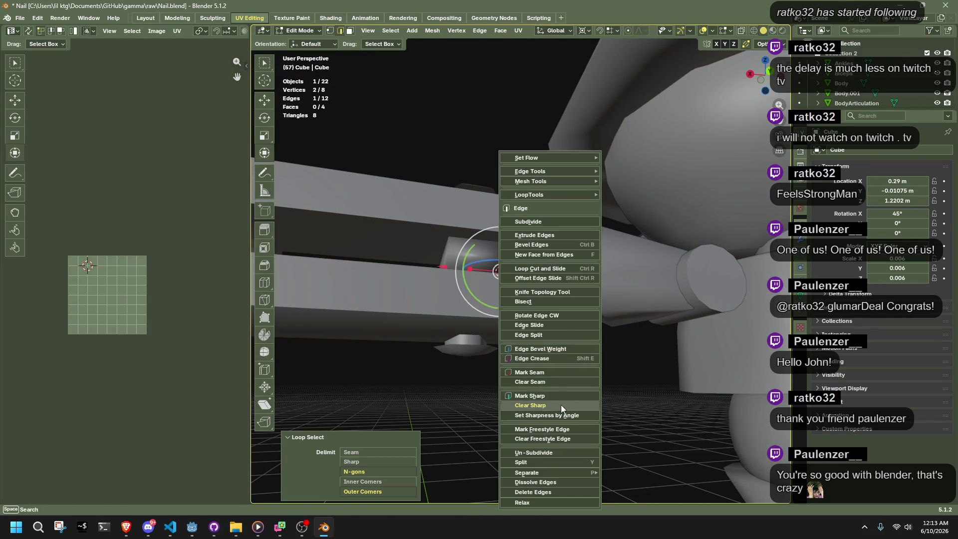
{"action": "left_click", "coordinate": [541, 373]}
Select all of the pin's faces and unwrap them into UV strips
{"action": "mouse_move", "coordinate": [529, 359]}
{"action": "middle_mouse_down"}
{"action": "mouse_move", "coordinate": [519, 377]}
{"action": "mouse_move", "coordinate": [525, 298]}
{"action": "middle_mouse_up"}
{"action": "scroll", "coordinate": [525, 298], "scroll_direction": "down", "scroll_amount": 3}
{"action": "key", "text": "a"}
{"action": "scroll", "coordinate": [551, 284], "scroll_direction": "down", "scroll_amount": 3}
{"action": "right_click", "coordinate": [526, 251]}
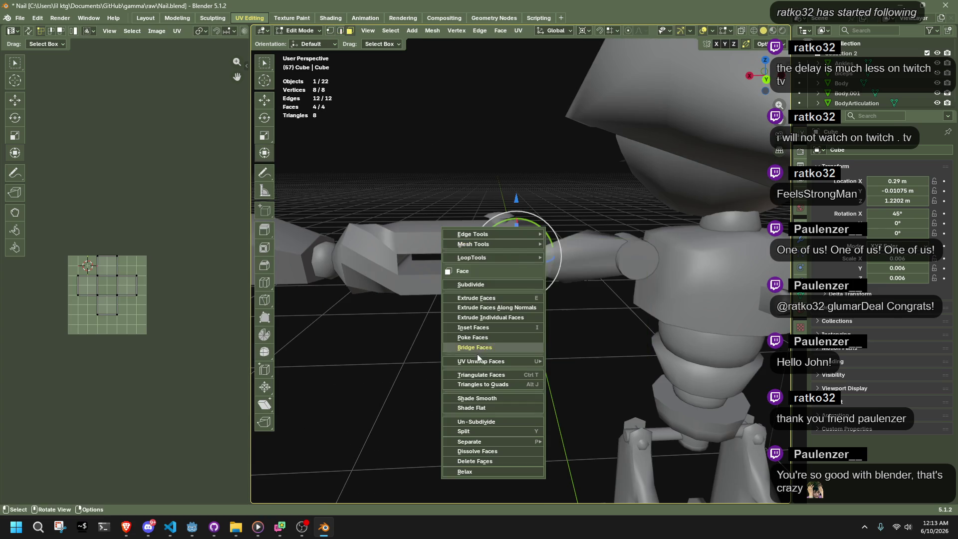
{"action": "mouse_move", "coordinate": [539, 361]}
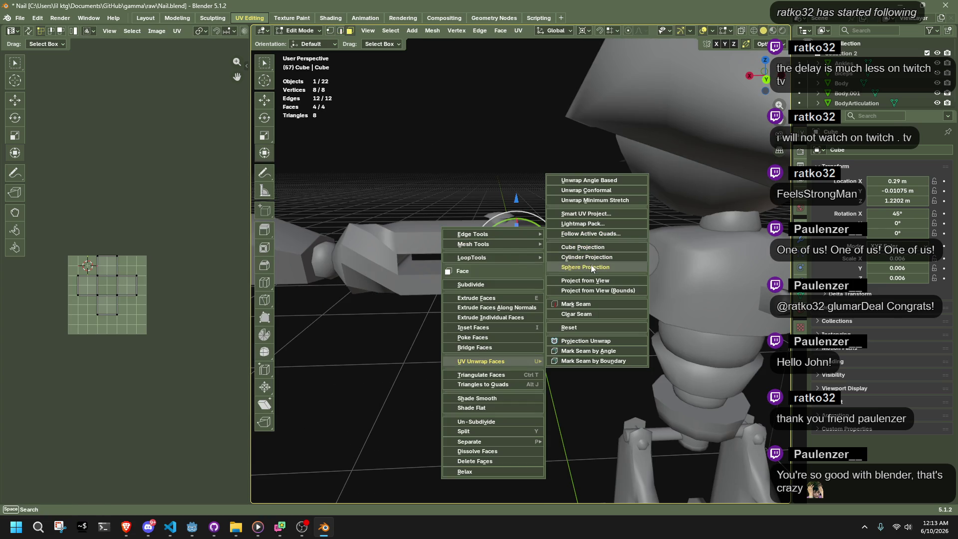
{"action": "left_click", "coordinate": [588, 200]}
Return to Object Mode and switch the viewport to Material Preview
{"action": "key", "text": "Tab"}
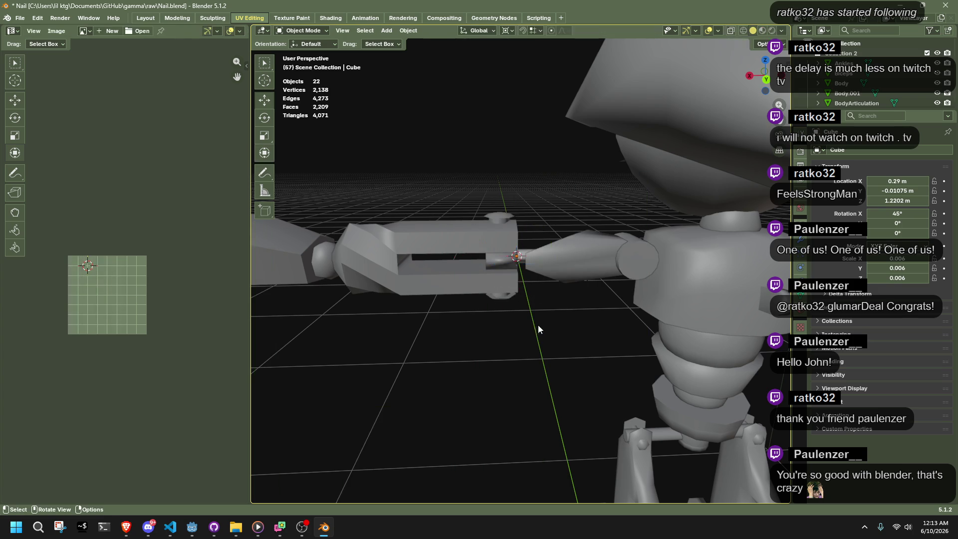
{"action": "key", "text": "z"}
{"action": "mouse_move", "coordinate": [546, 240]}
{"action": "middle_mouse_down"}
{"action": "mouse_move", "coordinate": [665, 274]}
{"action": "mouse_move", "coordinate": [480, 261]}
{"action": "middle_mouse_up"}
{"action": "left_click", "coordinate": [801, 315]}
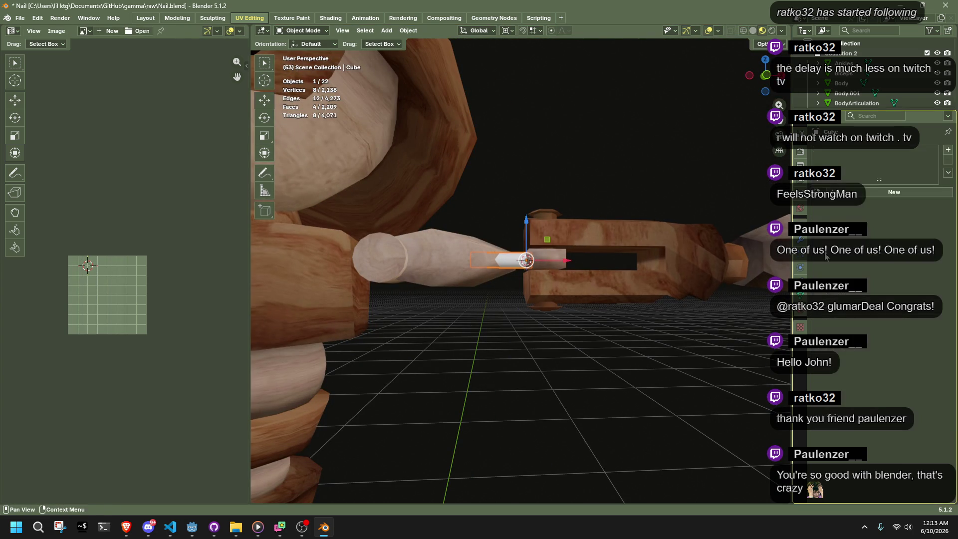
Assign the existing lambert1 material to the pin and inspect the textured result
{"action": "left_click", "coordinate": [819, 194]}
{"action": "left_click", "coordinate": [841, 207]}
{"action": "left_click", "coordinate": [548, 321]}
{"action": "mouse_move", "coordinate": [548, 322]}
{"action": "middle_mouse_down"}
{"action": "mouse_move", "coordinate": [480, 350]}
{"action": "mouse_move", "coordinate": [522, 398]}
{"action": "mouse_move", "coordinate": [532, 441]}
{"action": "mouse_move", "coordinate": [468, 441]}
{"action": "mouse_move", "coordinate": [493, 329]}
{"action": "middle_mouse_up"}
{"action": "left_click", "coordinate": [495, 241]}
{"action": "mouse_move", "coordinate": [495, 241]}
{"action": "middle_mouse_down"}
{"action": "mouse_move", "coordinate": [496, 348]}
{"action": "mouse_move", "coordinate": [515, 358]}
{"action": "mouse_move", "coordinate": [498, 359]}
{"action": "mouse_move", "coordinate": [513, 391]}
{"action": "mouse_move", "coordinate": [489, 382]}
{"action": "mouse_move", "coordinate": [481, 346]}
{"action": "mouse_move", "coordinate": [498, 310]}
{"action": "middle_mouse_up"}
{"action": "left_click", "coordinate": [513, 391]}
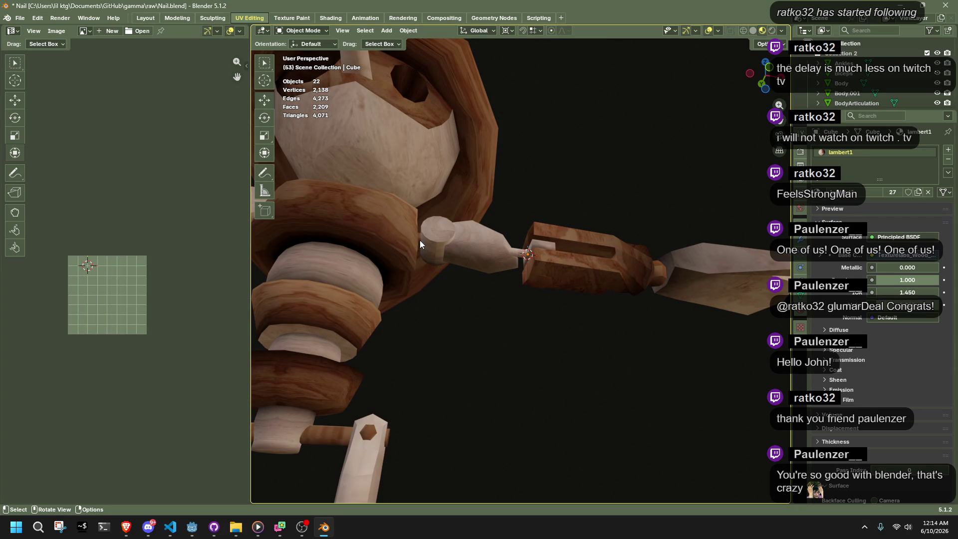
{"action": "left_click", "coordinate": [420, 240]}
{"action": "left_click", "coordinate": [599, 370]}
{"action": "scroll", "coordinate": [600, 369], "scroll_direction": "up", "scroll_amount": 1}
{"action": "scroll", "coordinate": [603, 349], "scroll_direction": "up", "scroll_amount": 3}
{"action": "mouse_move", "coordinate": [614, 322]}
{"action": "middle_mouse_down"}
{"action": "mouse_move", "coordinate": [646, 318]}
{"action": "mouse_move", "coordinate": [574, 300]}
{"action": "middle_mouse_up"}
Scale the pin's UVs to 0.421 and move them onto the darker wood
{"action": "left_click", "coordinate": [536, 265]}
{"action": "mouse_move", "coordinate": [537, 265]}
{"action": "middle_mouse_down"}
{"action": "mouse_move", "coordinate": [566, 289]}
{"action": "mouse_move", "coordinate": [562, 349]}
{"action": "middle_mouse_up"}
{"action": "key", "text": "Tab"}
{"action": "key", "text": "a"}
{"action": "key", "text": "s"}
{"action": "left_click", "coordinate": [139, 282]}
{"action": "key", "text": "g"}
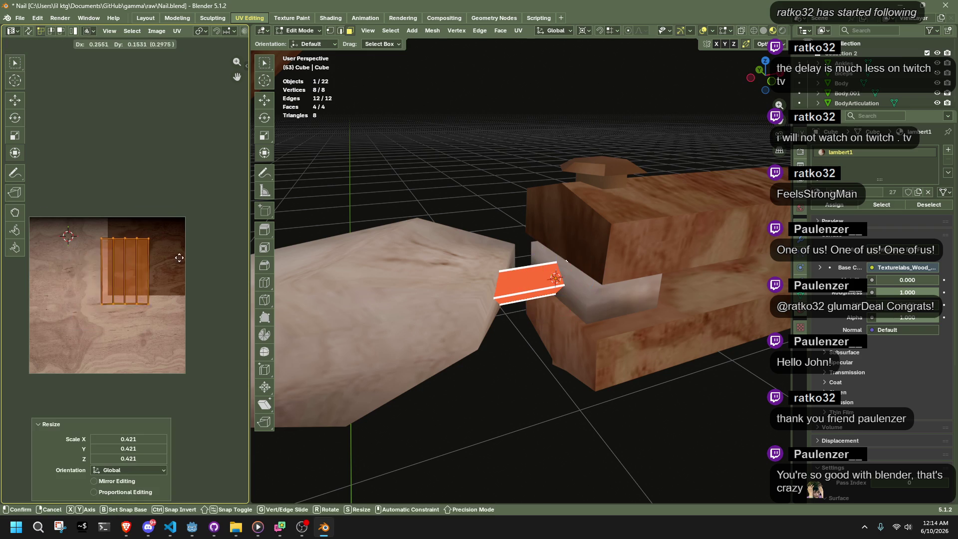
{"action": "left_click", "coordinate": [196, 247]}
{"action": "key", "text": "alt+a"}
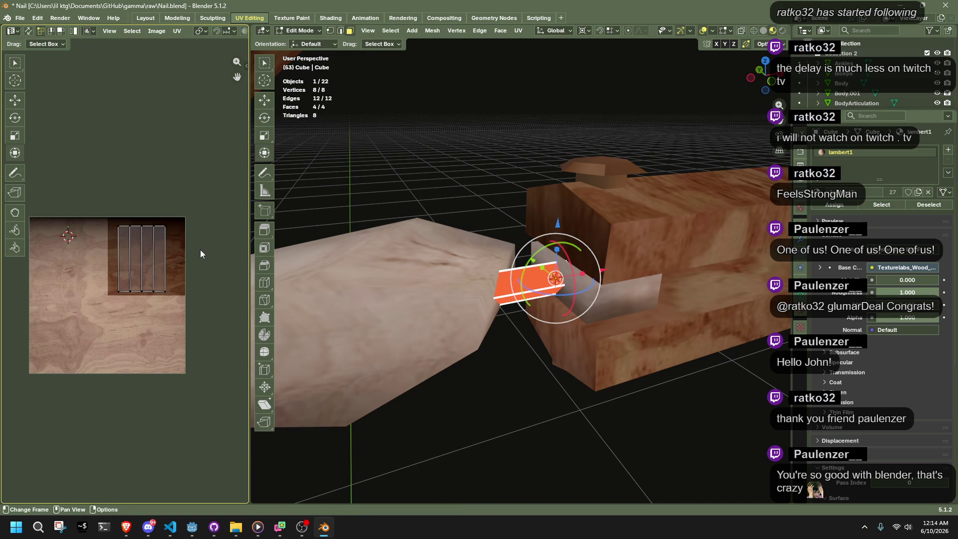
{"action": "key", "text": "Tab"}
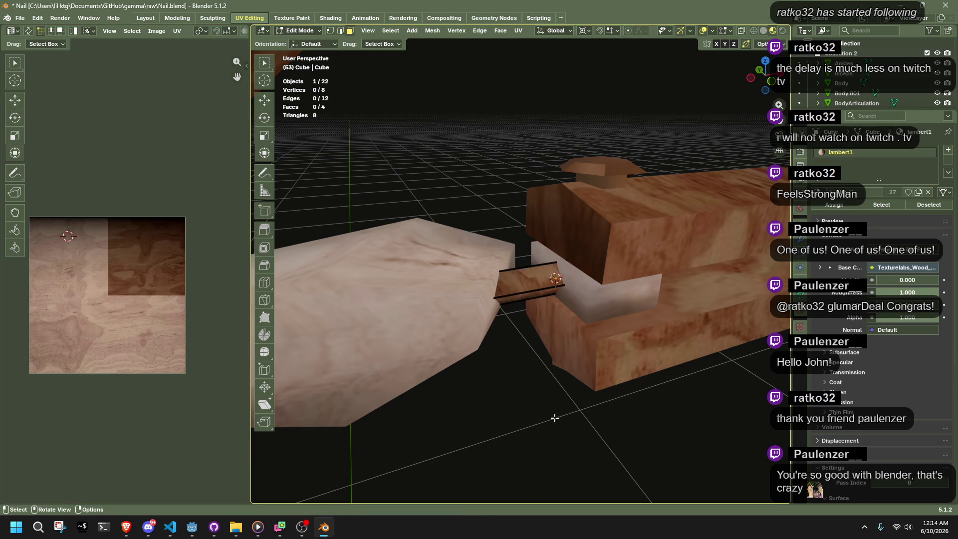
{"action": "mouse_move", "coordinate": [551, 420]}
{"action": "middle_mouse_down"}
{"action": "mouse_move", "coordinate": [522, 421]}
{"action": "mouse_move", "coordinate": [435, 359]}
{"action": "mouse_move", "coordinate": [286, 373]}
{"action": "mouse_move", "coordinate": [378, 403]}
{"action": "mouse_move", "coordinate": [591, 438]}
{"action": "mouse_move", "coordinate": [536, 374]}
{"action": "mouse_move", "coordinate": [664, 309]}
{"action": "middle_mouse_up"}
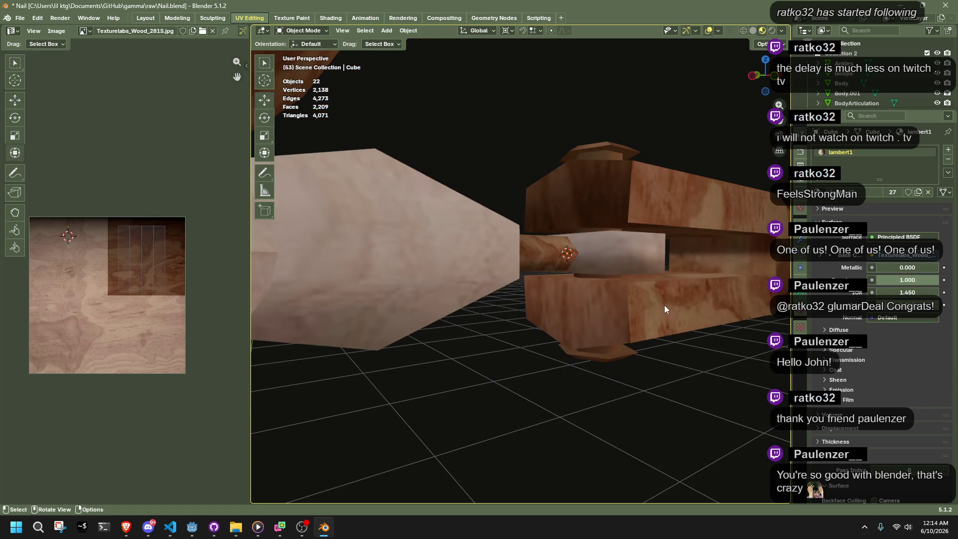
Enter Edit Mode on the pin, undo a stray vertex scale, and view from the front
{"action": "left_click", "coordinate": [548, 251]}
{"action": "key", "text": "Tab"}
{"action": "middle_click_drag", "start_coordinate": [547, 251], "coordinate": [609, 318]}
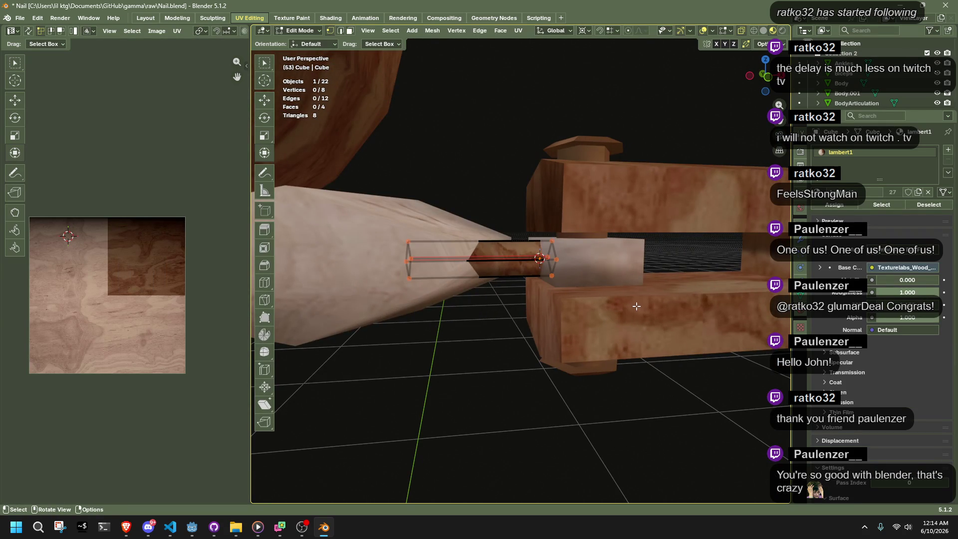
{"action": "key", "text": "a"}
{"action": "key", "text": "s"}
{"action": "left_click", "coordinate": [439, 306]}
{"action": "key", "text": "ctrl+z"}
{"action": "key", "text": "KP_1"}
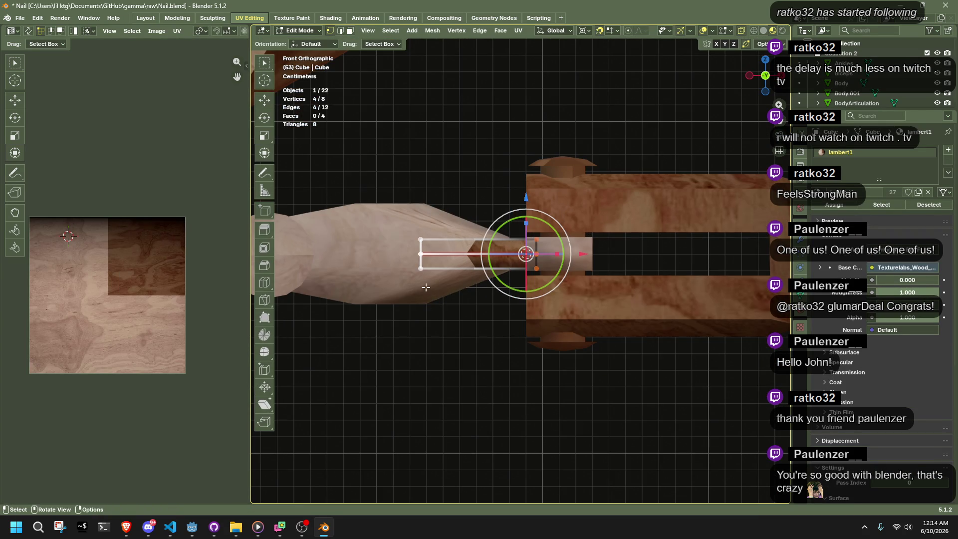
In Wireframe shading, move both end vertex groups of the pin along X
{"action": "left_click", "coordinate": [754, 30]}
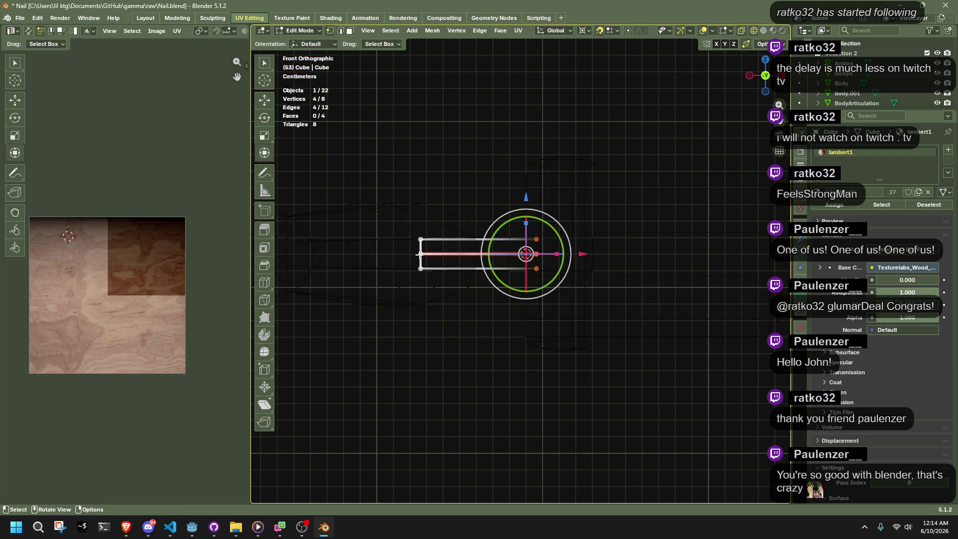
{"action": "key", "text": "g"}
{"action": "key", "text": "x"}
{"action": "left_click", "coordinate": [427, 254]}
{"action": "key", "text": "c"}
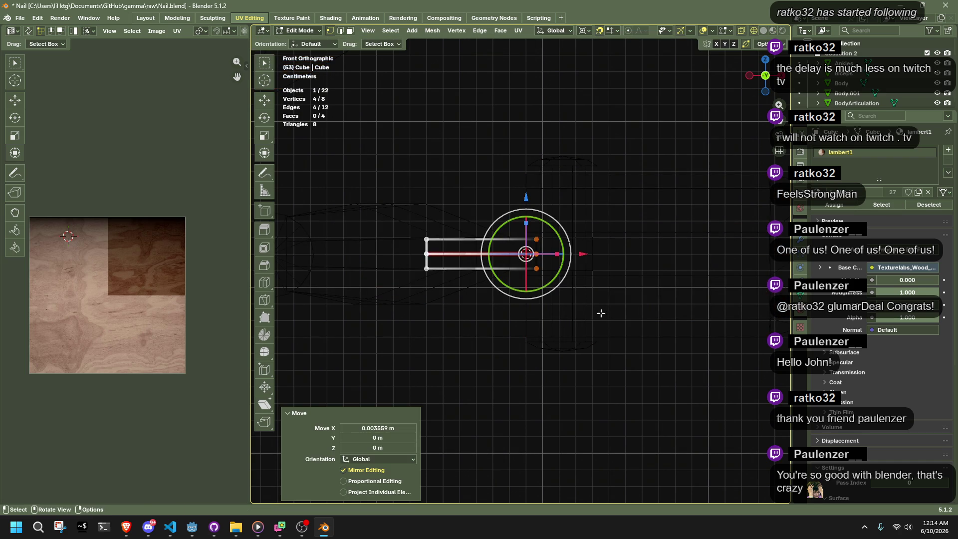
{"action": "key", "text": "g"}
{"action": "key", "text": "x"}
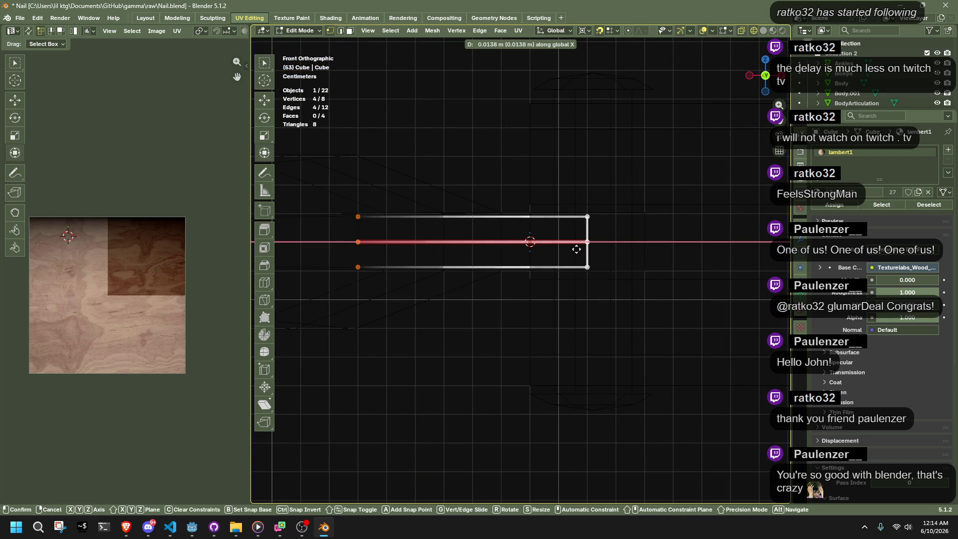
{"action": "left_click", "coordinate": [568, 254]}
{"action": "key", "text": "c"}
Back in Object Mode, box-select the six arm pieces including the elbow pin
{"action": "key", "text": "Escape"}
{"action": "key", "text": "Tab"}
{"action": "key", "text": "alt+a"}
{"action": "mouse_move", "coordinate": [470, 360]}
{"action": "middle_mouse_down"}
{"action": "mouse_move", "coordinate": [510, 264]}
{"action": "mouse_move", "coordinate": [538, 312]}
{"action": "mouse_move", "coordinate": [638, 356]}
{"action": "mouse_move", "coordinate": [624, 379]}
{"action": "mouse_move", "coordinate": [539, 363]}
{"action": "mouse_move", "coordinate": [543, 334]}
{"action": "middle_mouse_up"}
{"action": "left_click", "coordinate": [511, 265]}
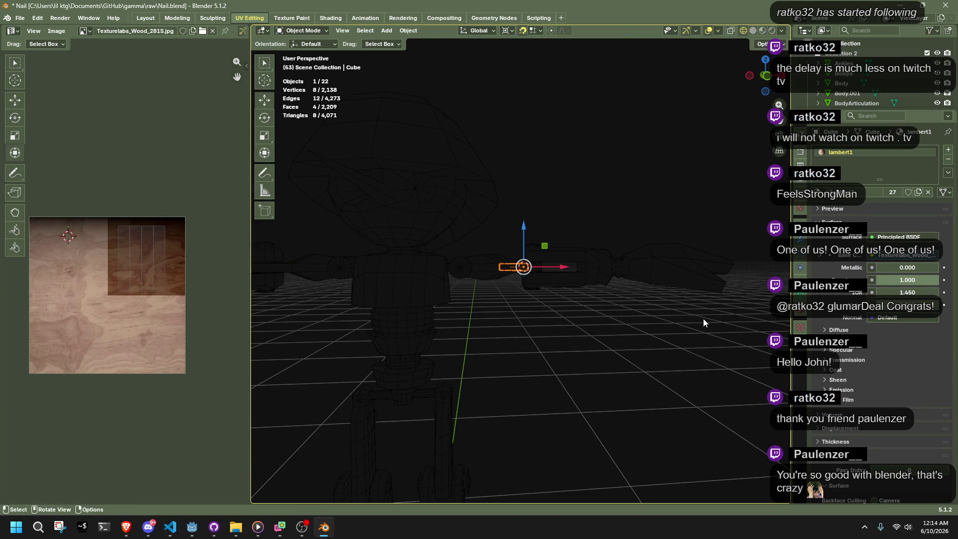
{"action": "left_click_drag", "start_coordinate": [711, 337], "coordinate": [513, 244]}
Apply the arm pieces' transforms and symmetrize their meshes from +X to -X
{"action": "key", "text": "ctrl+a"}
{"action": "left_click", "coordinate": [604, 230]}
{"action": "key", "text": "Tab"}
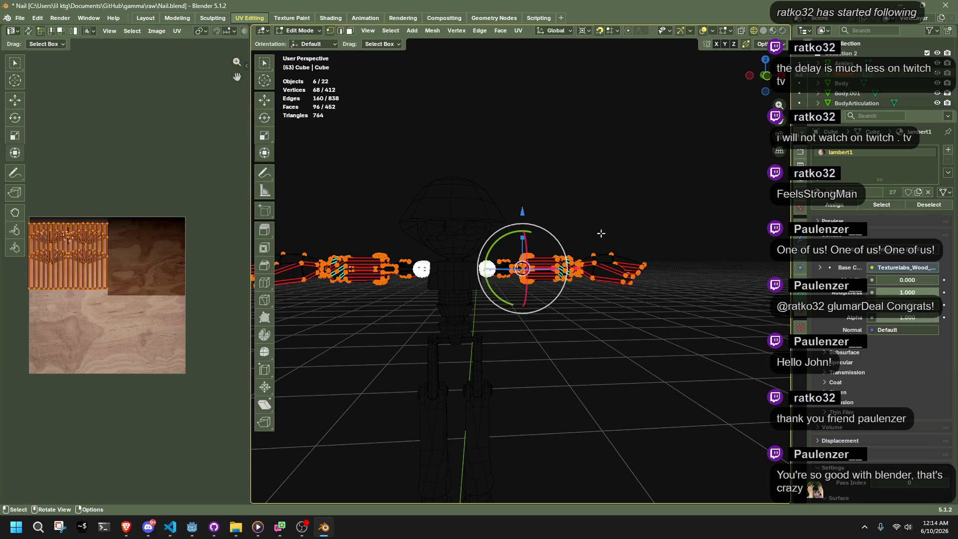
{"action": "key", "text": "a"}
{"action": "left_click", "coordinate": [432, 30]}
{"action": "left_click", "coordinate": [465, 189]}
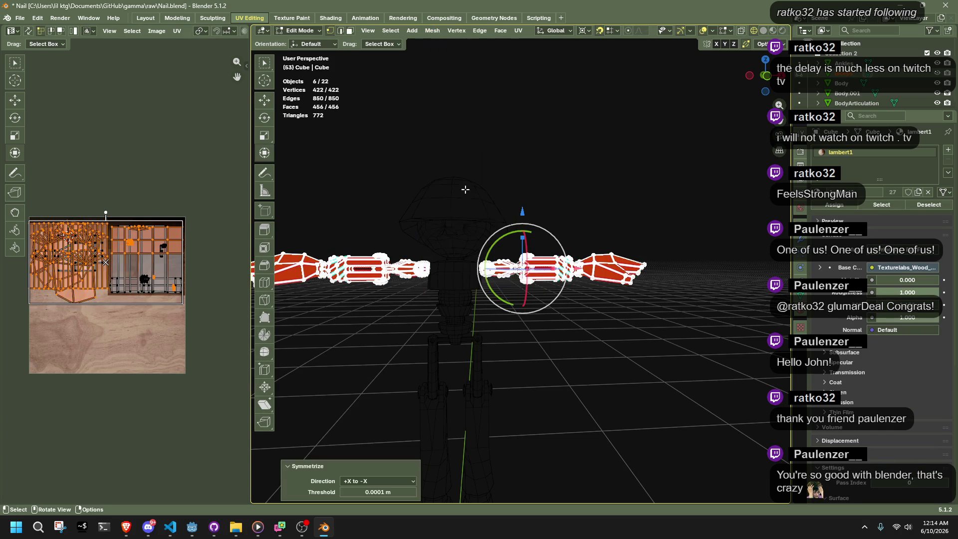
{"action": "key", "text": "Tab"}
Clear the selection and switch back to Material Preview to see the wood textures
{"action": "left_click", "coordinate": [544, 352]}
{"action": "mouse_move", "coordinate": [544, 351]}
{"action": "middle_mouse_down"}
{"action": "mouse_move", "coordinate": [520, 337]}
{"action": "mouse_move", "coordinate": [513, 378]}
{"action": "mouse_move", "coordinate": [600, 328]}
{"action": "mouse_move", "coordinate": [561, 267]}
{"action": "mouse_move", "coordinate": [573, 219]}
{"action": "mouse_move", "coordinate": [613, 257]}
{"action": "middle_mouse_up"}
{"action": "left_click", "coordinate": [763, 31]}
{"action": "scroll", "coordinate": [546, 366], "scroll_direction": "up", "scroll_amount": 5}
{"action": "middle_click_drag", "start_coordinate": [619, 274], "coordinate": [624, 276]}
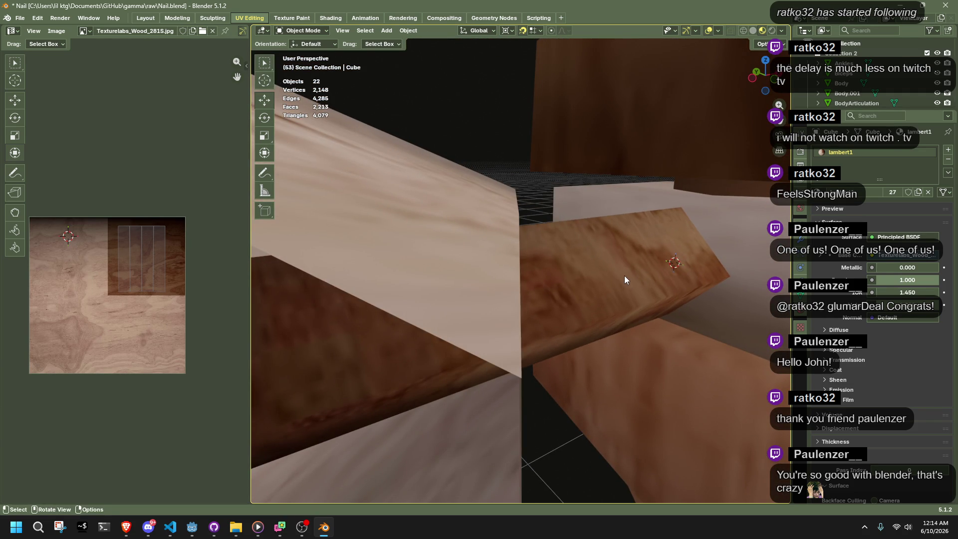
Select the Biceps piece and move its two end vertices along X
{"action": "mouse_move", "coordinate": [629, 270]}
{"action": "middle_mouse_down"}
{"action": "mouse_move", "coordinate": [606, 257]}
{"action": "mouse_move", "coordinate": [392, 311]}
{"action": "mouse_move", "coordinate": [263, 281]}
{"action": "mouse_move", "coordinate": [300, 259]}
{"action": "mouse_move", "coordinate": [427, 235]}
{"action": "mouse_move", "coordinate": [576, 250]}
{"action": "mouse_move", "coordinate": [549, 265]}
{"action": "mouse_move", "coordinate": [441, 269]}
{"action": "mouse_move", "coordinate": [537, 272]}
{"action": "mouse_move", "coordinate": [504, 246]}
{"action": "middle_mouse_up"}
{"action": "scroll", "coordinate": [504, 244], "scroll_direction": "up", "scroll_amount": 6}
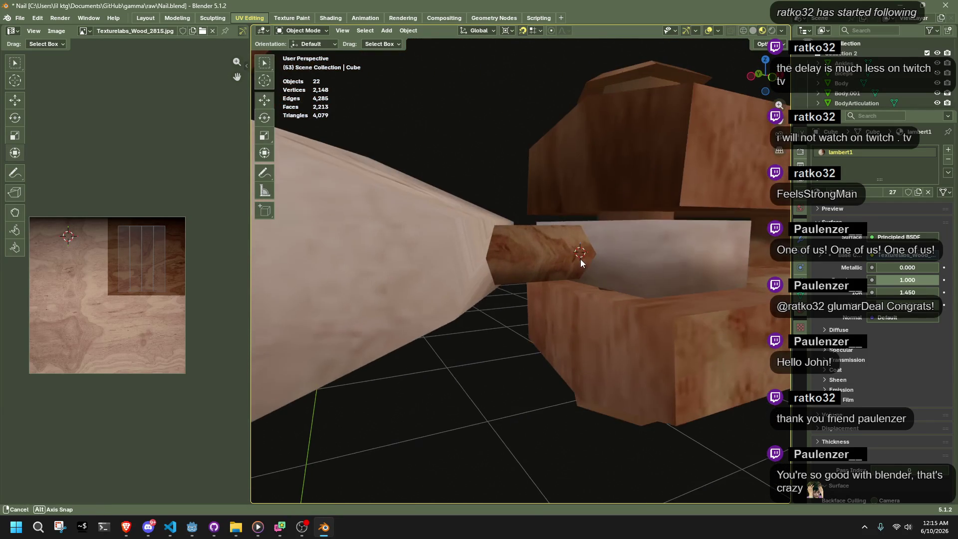
{"action": "mouse_move", "coordinate": [581, 264]}
{"action": "middle_mouse_down"}
{"action": "mouse_move", "coordinate": [711, 283]}
{"action": "mouse_move", "coordinate": [774, 260]}
{"action": "middle_mouse_up"}
{"action": "left_click", "coordinate": [498, 250]}
{"action": "mouse_move", "coordinate": [574, 299]}
{"action": "middle_mouse_down"}
{"action": "mouse_move", "coordinate": [480, 355]}
{"action": "mouse_move", "coordinate": [383, 324]}
{"action": "mouse_move", "coordinate": [521, 310]}
{"action": "middle_mouse_up"}
{"action": "key", "text": "Tab"}
{"action": "left_click_drag", "start_coordinate": [521, 311], "coordinate": [522, 311]}
{"action": "mouse_move", "coordinate": [521, 311]}
{"action": "middle_mouse_down"}
{"action": "mouse_move", "coordinate": [553, 378]}
{"action": "mouse_move", "coordinate": [574, 342]}
{"action": "mouse_move", "coordinate": [567, 353]}
{"action": "middle_mouse_up"}
{"action": "key", "text": "g"}
{"action": "key", "text": "x"}
{"action": "left_click", "coordinate": [574, 269]}
From the bottom view, nudge the Biceps end vertices along X again and exit Edit Mode
{"action": "mouse_move", "coordinate": [574, 269]}
{"action": "middle_mouse_down"}
{"action": "mouse_move", "coordinate": [288, 259]}
{"action": "mouse_move", "coordinate": [421, 175]}
{"action": "mouse_move", "coordinate": [756, 94]}
{"action": "middle_mouse_up"}
{"action": "left_click", "coordinate": [768, 70]}
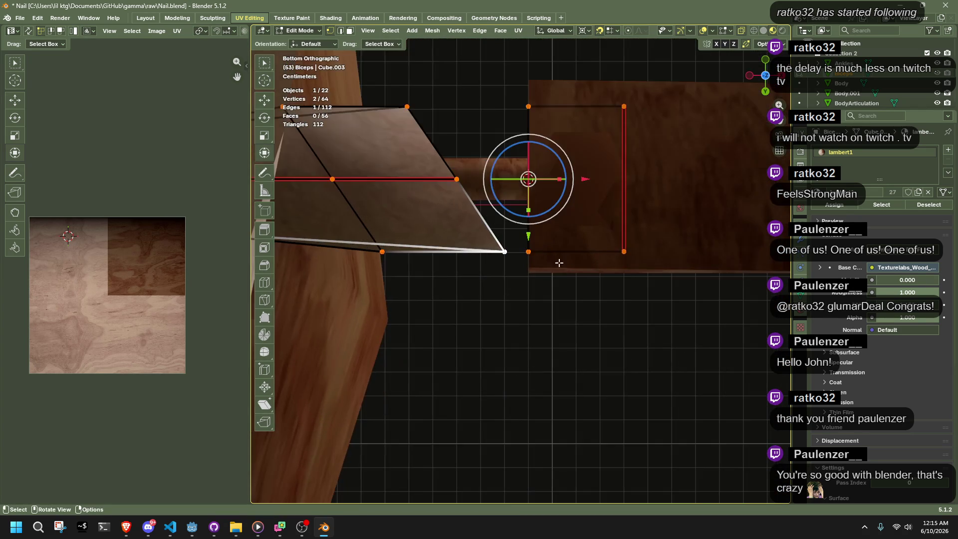
{"action": "key", "text": "g"}
{"action": "key", "text": "x"}
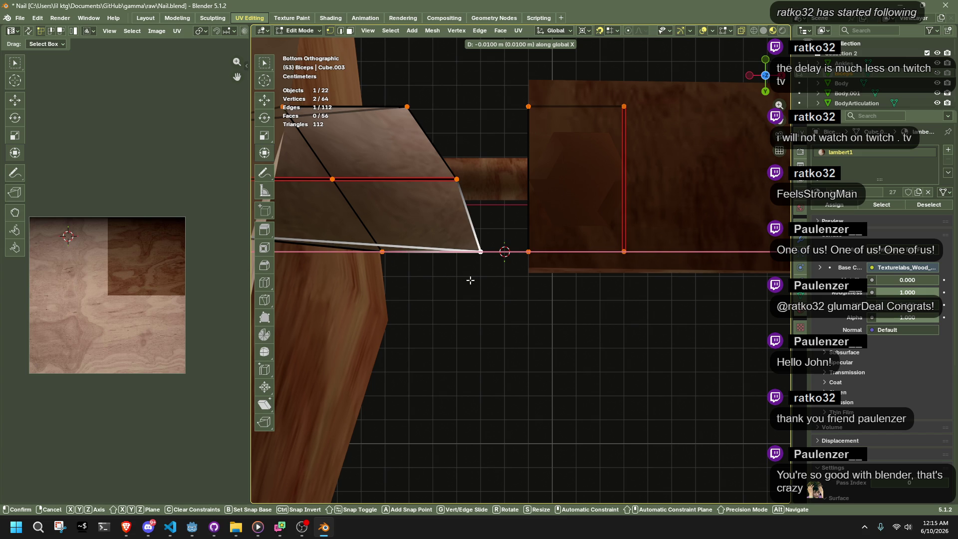
{"action": "left_click", "coordinate": [470, 280]}
{"action": "mouse_move", "coordinate": [470, 280]}
{"action": "middle_mouse_down"}
{"action": "mouse_move", "coordinate": [560, 286]}
{"action": "mouse_move", "coordinate": [577, 372]}
{"action": "mouse_move", "coordinate": [567, 339]}
{"action": "mouse_move", "coordinate": [596, 385]}
{"action": "mouse_move", "coordinate": [647, 423]}
{"action": "mouse_move", "coordinate": [571, 393]}
{"action": "middle_mouse_up"}
{"action": "key", "text": "Tab"}
{"action": "left_click", "coordinate": [587, 386]}
{"action": "mouse_move", "coordinate": [607, 357]}
{"action": "middle_mouse_down"}
{"action": "mouse_move", "coordinate": [623, 349]}
{"action": "mouse_move", "coordinate": [551, 308]}
{"action": "mouse_move", "coordinate": [579, 293]}
{"action": "mouse_move", "coordinate": [690, 294]}
{"action": "mouse_move", "coordinate": [264, 311]}
{"action": "mouse_move", "coordinate": [313, 337]}
{"action": "mouse_move", "coordinate": [501, 383]}
{"action": "mouse_move", "coordinate": [630, 305]}
{"action": "mouse_move", "coordinate": [594, 287]}
{"action": "mouse_move", "coordinate": [550, 298]}
{"action": "mouse_move", "coordinate": [600, 274]}
{"action": "mouse_move", "coordinate": [576, 244]}
{"action": "mouse_move", "coordinate": [611, 206]}
{"action": "middle_mouse_up"}
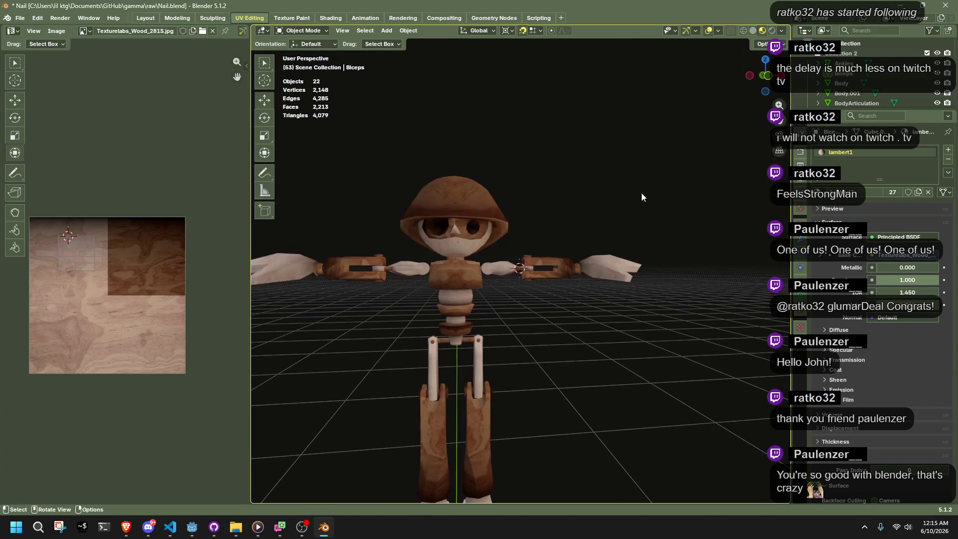
Inspect the elbow joint up close, then return to front view and open the Object menu
{"action": "left_click", "coordinate": [765, 76]}
{"action": "scroll", "coordinate": [565, 304], "scroll_direction": "up", "scroll_amount": 8}
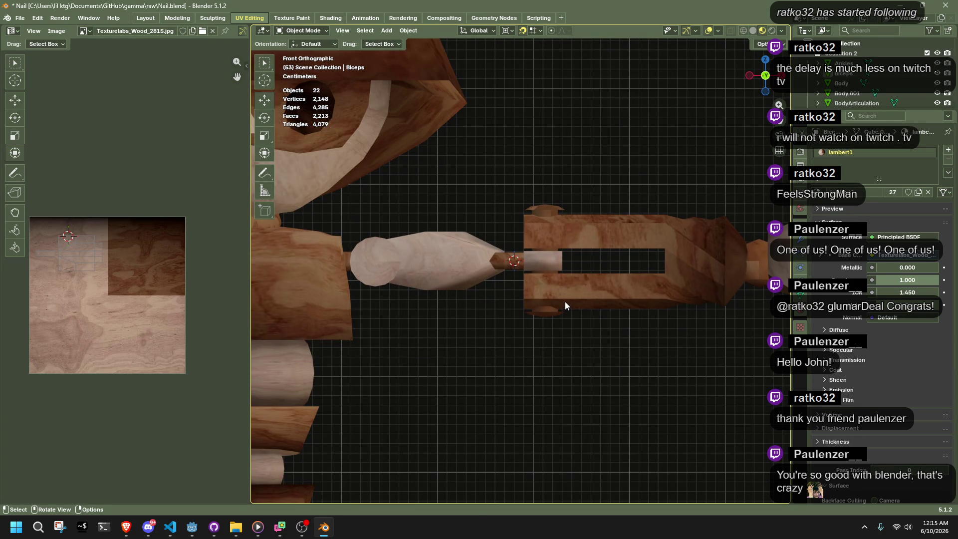
{"action": "scroll", "coordinate": [565, 303], "scroll_direction": "down", "scroll_amount": 6}
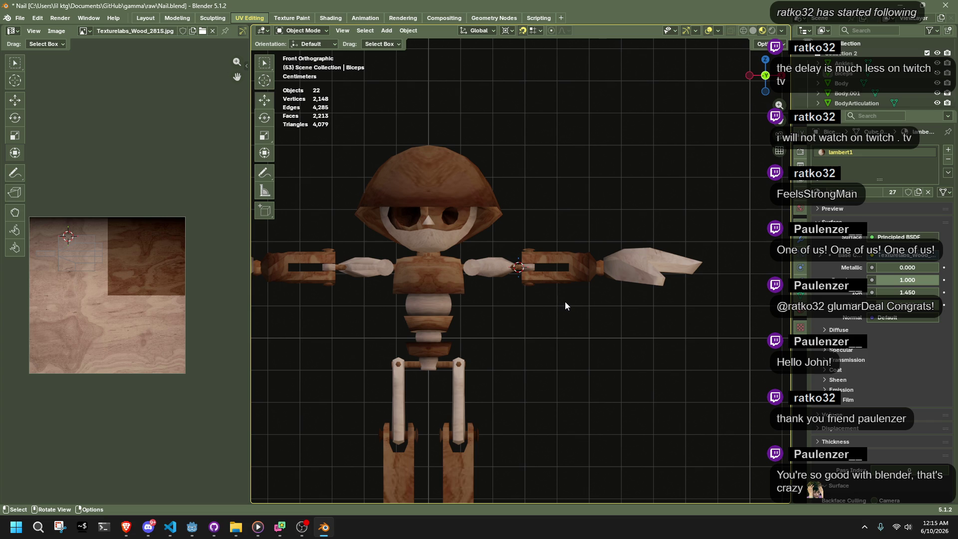
{"action": "scroll", "coordinate": [565, 301], "scroll_direction": "up", "scroll_amount": 8}
{"action": "mouse_move", "coordinate": [563, 301]}
{"action": "middle_mouse_down"}
{"action": "mouse_move", "coordinate": [516, 255]}
{"action": "mouse_move", "coordinate": [584, 300]}
{"action": "mouse_move", "coordinate": [693, 340]}
{"action": "mouse_move", "coordinate": [733, 320]}
{"action": "mouse_move", "coordinate": [625, 205]}
{"action": "mouse_move", "coordinate": [528, 211]}
{"action": "mouse_move", "coordinate": [538, 262]}
{"action": "mouse_move", "coordinate": [566, 312]}
{"action": "mouse_move", "coordinate": [583, 307]}
{"action": "middle_mouse_up"}
{"action": "middle_click_drag", "start_coordinate": [620, 402], "coordinate": [561, 358]}
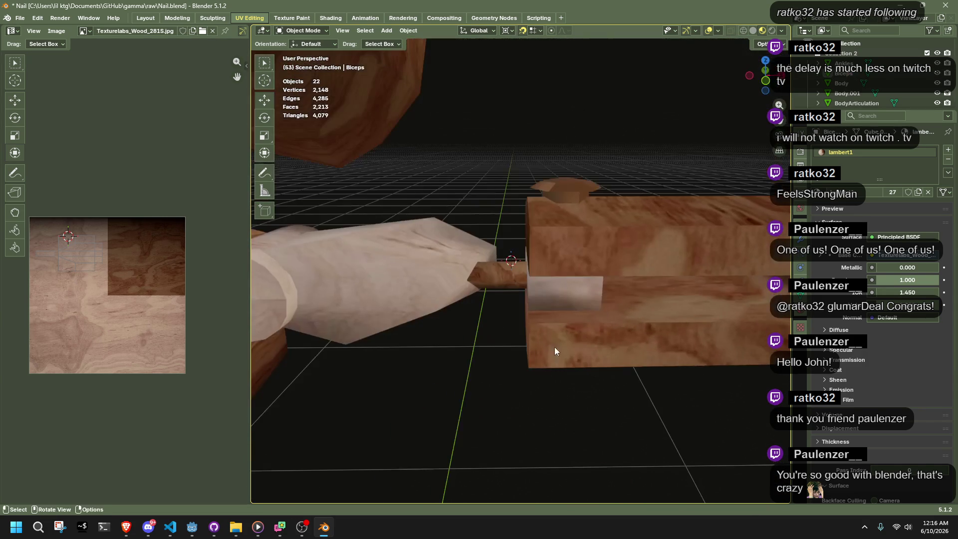
{"action": "middle_click_drag", "start_coordinate": [555, 284], "coordinate": [565, 293]}
{"action": "scroll", "coordinate": [565, 292], "scroll_direction": "down", "scroll_amount": 2}
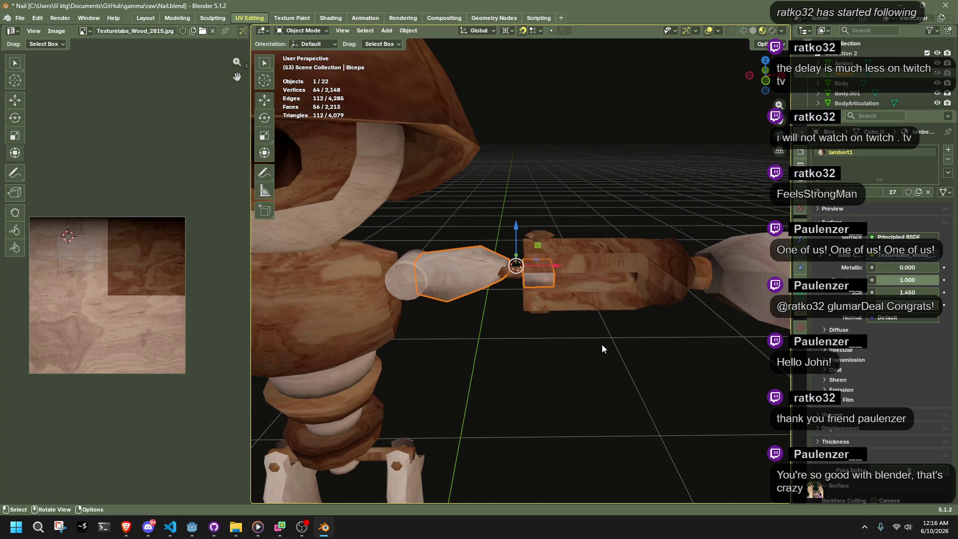
{"action": "left_click", "coordinate": [765, 86]}
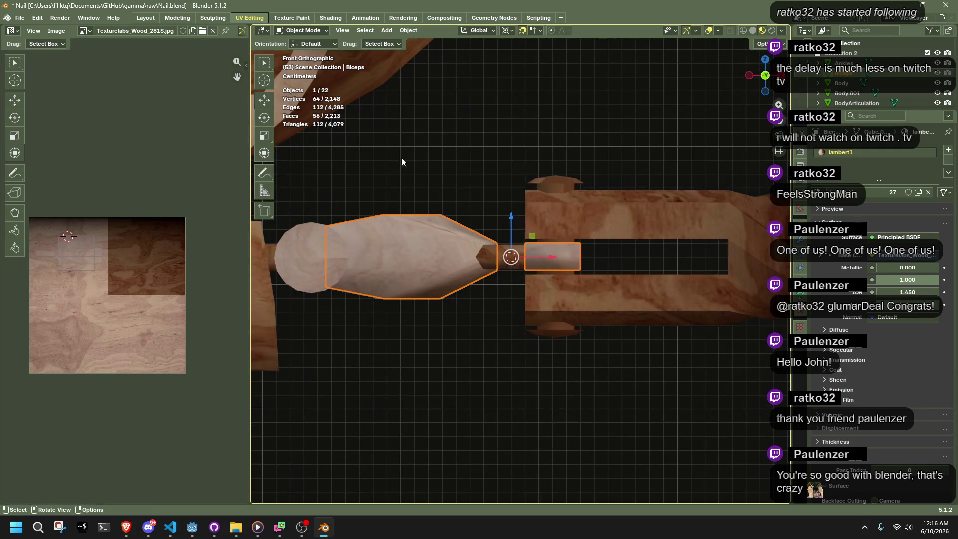
{"action": "left_click", "coordinate": [408, 30]}
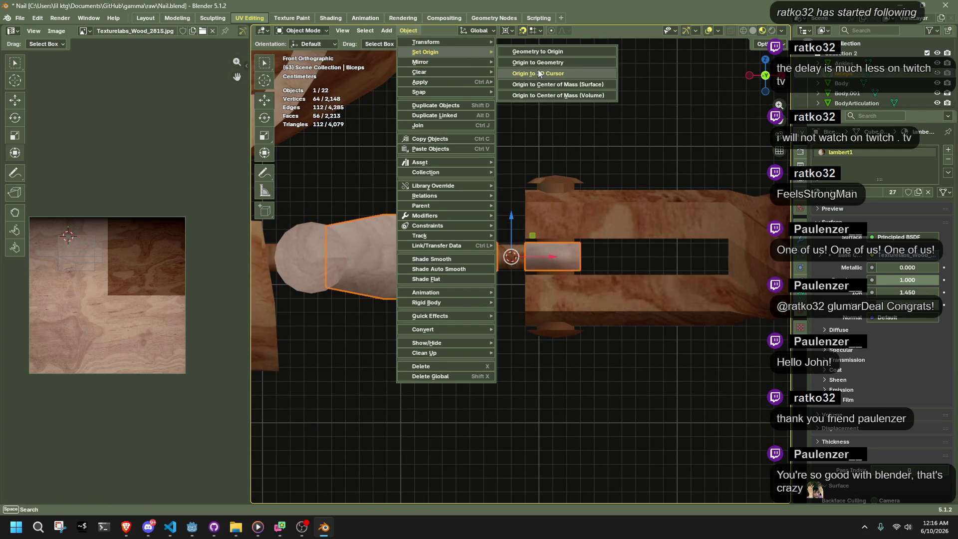
Reset the Biceps piece's origin from Set Origin, then reselect the Biceps arm piece
{"action": "left_click", "coordinate": [531, 50]}
{"action": "left_click", "coordinate": [471, 357]}
{"action": "mouse_move", "coordinate": [471, 357]}
{"action": "middle_mouse_down"}
{"action": "mouse_move", "coordinate": [580, 316]}
{"action": "mouse_move", "coordinate": [583, 334]}
{"action": "mouse_move", "coordinate": [606, 334]}
{"action": "middle_mouse_up"}
{"action": "scroll", "coordinate": [553, 270], "scroll_direction": "up", "scroll_amount": 8}
{"action": "left_click", "coordinate": [450, 268]}
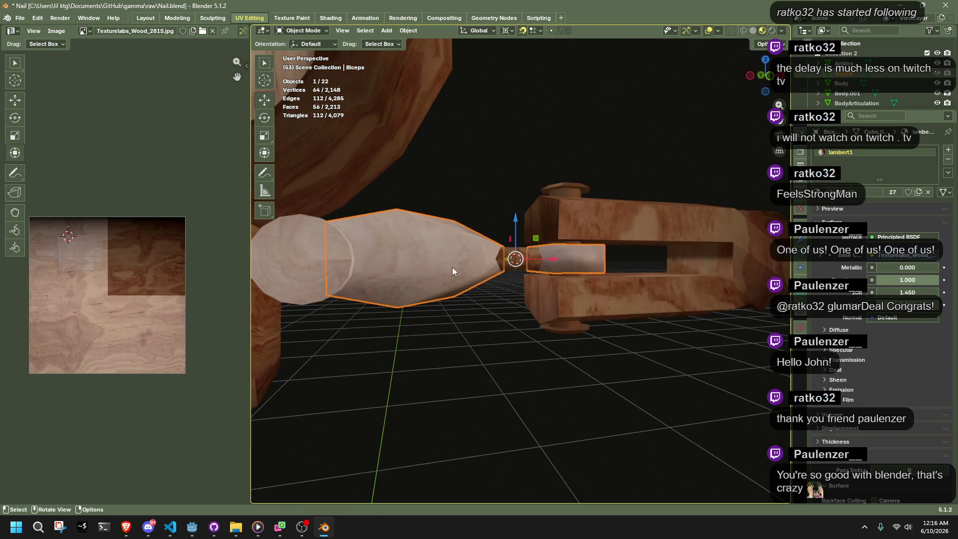
Select the white forearm piece and inspect the arm around the elbow pin
{"action": "scroll", "coordinate": [525, 348], "scroll_direction": "down", "scroll_amount": 5}
{"action": "left_click", "coordinate": [520, 351]}
{"action": "scroll", "coordinate": [510, 334], "scroll_direction": "up", "scroll_amount": 5}
{"action": "left_click", "coordinate": [586, 260]}
{"action": "mouse_move", "coordinate": [615, 320]}
{"action": "middle_mouse_down"}
{"action": "mouse_move", "coordinate": [641, 344]}
{"action": "mouse_move", "coordinate": [663, 344]}
{"action": "mouse_move", "coordinate": [612, 325]}
{"action": "mouse_move", "coordinate": [543, 322]}
{"action": "mouse_move", "coordinate": [622, 345]}
{"action": "mouse_move", "coordinate": [556, 307]}
{"action": "mouse_move", "coordinate": [602, 327]}
{"action": "mouse_move", "coordinate": [576, 380]}
{"action": "mouse_move", "coordinate": [468, 349]}
{"action": "mouse_move", "coordinate": [336, 346]}
{"action": "mouse_move", "coordinate": [448, 434]}
{"action": "mouse_move", "coordinate": [539, 435]}
{"action": "mouse_move", "coordinate": [592, 378]}
{"action": "mouse_move", "coordinate": [566, 275]}
{"action": "mouse_move", "coordinate": [573, 323]}
{"action": "mouse_move", "coordinate": [642, 390]}
{"action": "middle_mouse_up"}
{"action": "left_click", "coordinate": [576, 380]}
{"action": "right_click", "coordinate": [558, 307]}
Orbit around the white cylinder, wooden block and whole character to inspect the joint
{"action": "mouse_move", "coordinate": [609, 232]}
{"action": "middle_mouse_down"}
{"action": "mouse_move", "coordinate": [637, 352]}
{"action": "mouse_move", "coordinate": [608, 339]}
{"action": "middle_mouse_up"}
{"action": "scroll", "coordinate": [607, 339], "scroll_direction": "up", "scroll_amount": 5}
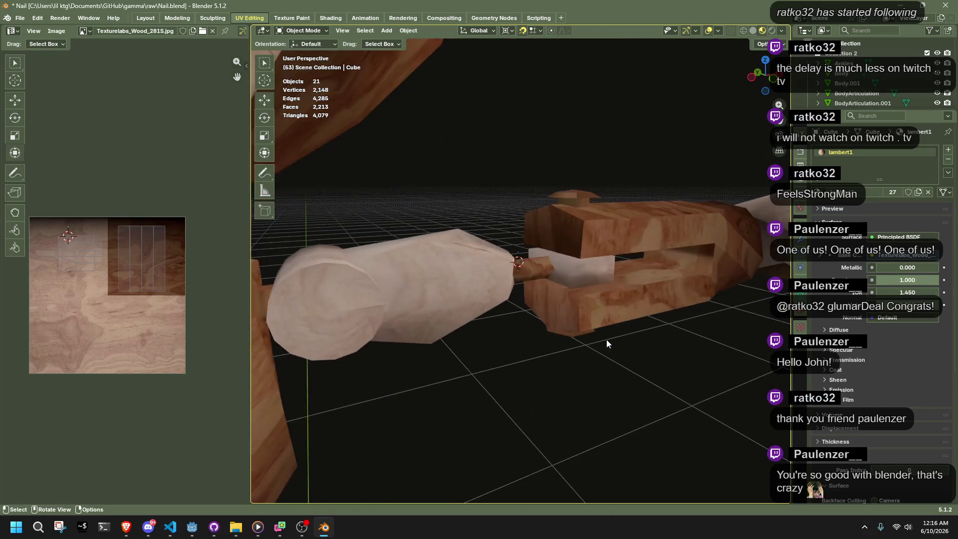
{"action": "scroll", "coordinate": [606, 339], "scroll_direction": "up", "scroll_amount": 3}
{"action": "scroll", "coordinate": [607, 340], "scroll_direction": "down", "scroll_amount": 2}
{"action": "middle_click_drag", "start_coordinate": [602, 363], "coordinate": [556, 339]}
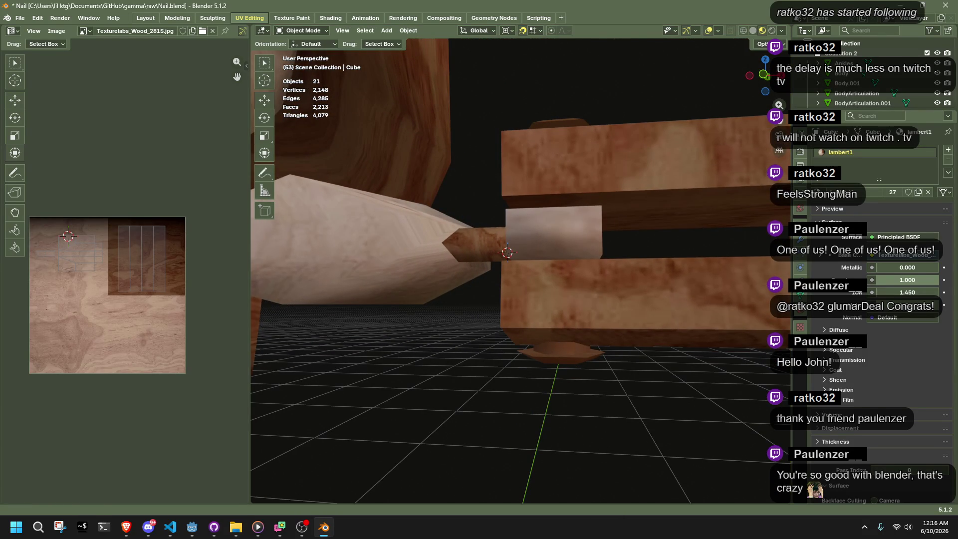
{"action": "scroll", "coordinate": [671, 362], "scroll_direction": "down", "scroll_amount": 6}
{"action": "mouse_move", "coordinate": [672, 362]}
{"action": "middle_mouse_down"}
{"action": "mouse_move", "coordinate": [594, 286]}
{"action": "mouse_move", "coordinate": [681, 354]}
{"action": "middle_mouse_up"}
{"action": "scroll", "coordinate": [525, 279], "scroll_direction": "up", "scroll_amount": 5}
{"action": "scroll", "coordinate": [544, 253], "scroll_direction": "up", "scroll_amount": 3}
Select the piece at the elbow joint and briefly open its mesh in Edit Mode
{"action": "left_click", "coordinate": [544, 253]}
{"action": "mouse_move", "coordinate": [608, 220]}
{"action": "middle_mouse_down"}
{"action": "mouse_move", "coordinate": [597, 298]}
{"action": "mouse_move", "coordinate": [569, 309]}
{"action": "middle_mouse_up"}
{"action": "key", "text": "Tab"}
{"action": "scroll", "coordinate": [595, 271], "scroll_direction": "up", "scroll_amount": 3}
{"action": "scroll", "coordinate": [568, 310], "scroll_direction": "down", "scroll_amount": 4}
{"action": "key", "text": "Tab"}
Select the elbow pin object and enter Edit Mode on its 80-vertex mesh
{"action": "middle_click_drag", "start_coordinate": [493, 362], "coordinate": [541, 334]}
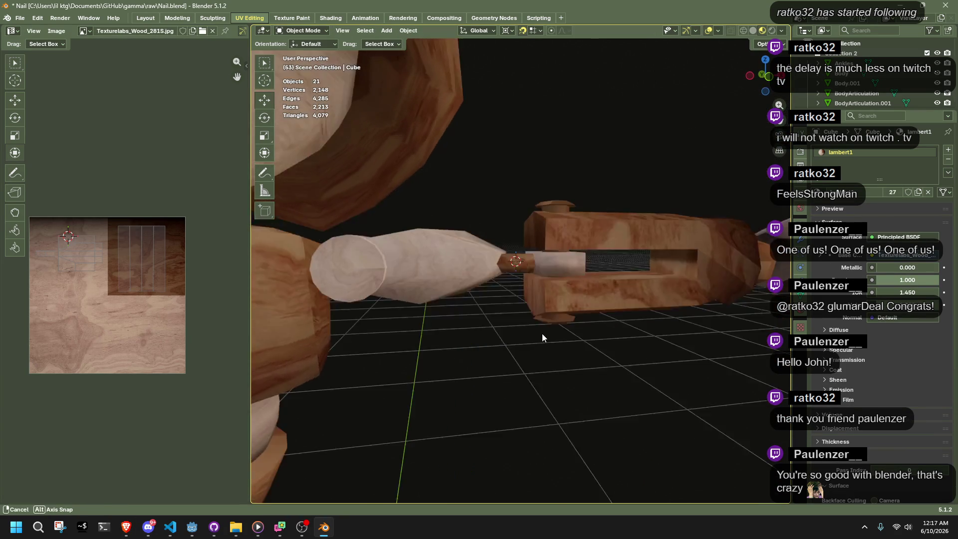
{"action": "left_click", "coordinate": [567, 257]}
{"action": "key", "text": "Tab"}
{"action": "scroll", "coordinate": [566, 257], "scroll_direction": "up", "scroll_amount": 4}
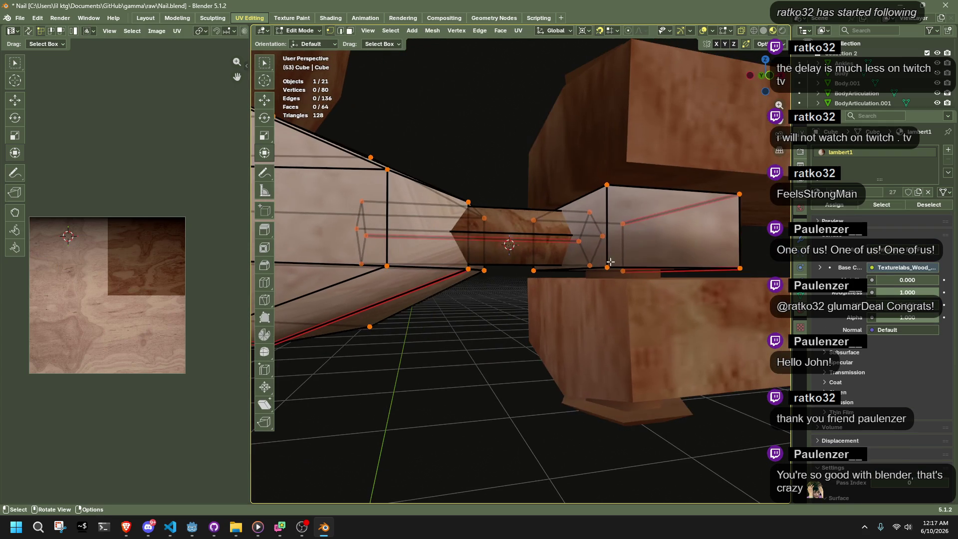
Select the whole pin with L, browse the vertex context menu, and exit unchanged
{"action": "key", "text": "l"}
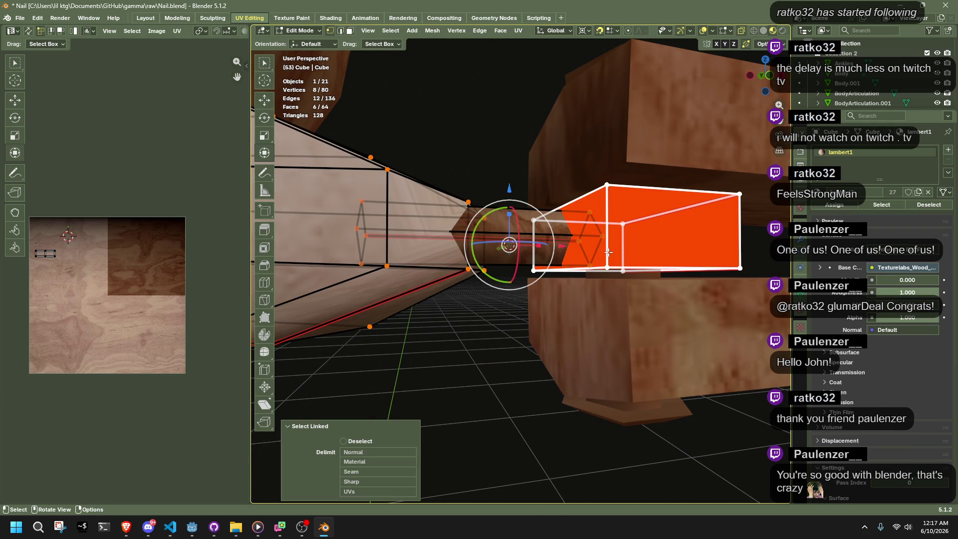
{"action": "right_click", "coordinate": [608, 252]}
{"action": "mouse_move", "coordinate": [548, 249]}
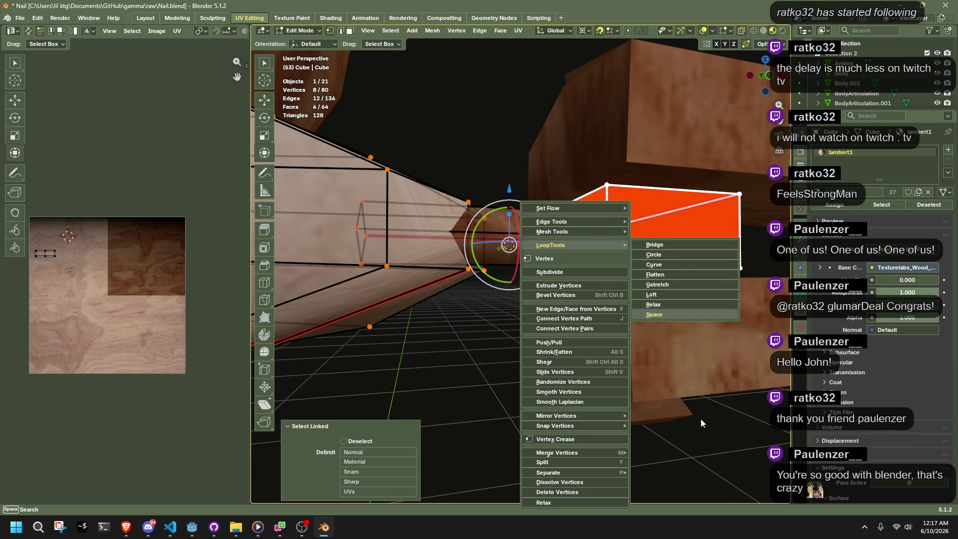
{"action": "key", "text": "Tab"}
{"action": "mouse_move", "coordinate": [701, 418]}
{"action": "middle_mouse_down"}
{"action": "mouse_move", "coordinate": [589, 337]}
{"action": "mouse_move", "coordinate": [316, 315]}
{"action": "mouse_move", "coordinate": [509, 351]}
{"action": "mouse_move", "coordinate": [585, 342]}
{"action": "mouse_move", "coordinate": [499, 352]}
{"action": "mouse_move", "coordinate": [651, 414]}
{"action": "mouse_move", "coordinate": [733, 397]}
{"action": "middle_mouse_up"}
{"action": "scroll", "coordinate": [500, 355], "scroll_direction": "up", "scroll_amount": 5}
{"action": "scroll", "coordinate": [742, 344], "scroll_direction": "down", "scroll_amount": 5}
Select the nail object, pick the pin's end faces in Edit Mode, then return to Object Mode
{"action": "mouse_move", "coordinate": [741, 345]}
{"action": "middle_mouse_down"}
{"action": "mouse_move", "coordinate": [714, 337]}
{"action": "mouse_move", "coordinate": [690, 298]}
{"action": "mouse_move", "coordinate": [719, 240]}
{"action": "mouse_move", "coordinate": [706, 222]}
{"action": "mouse_move", "coordinate": [627, 228]}
{"action": "mouse_move", "coordinate": [541, 262]}
{"action": "mouse_move", "coordinate": [504, 312]}
{"action": "mouse_move", "coordinate": [513, 328]}
{"action": "mouse_move", "coordinate": [668, 308]}
{"action": "mouse_move", "coordinate": [712, 330]}
{"action": "mouse_move", "coordinate": [384, 290]}
{"action": "mouse_move", "coordinate": [592, 398]}
{"action": "mouse_move", "coordinate": [499, 429]}
{"action": "mouse_move", "coordinate": [570, 418]}
{"action": "middle_mouse_up"}
{"action": "scroll", "coordinate": [674, 307], "scroll_direction": "up", "scroll_amount": 4}
{"action": "scroll", "coordinate": [675, 306], "scroll_direction": "up", "scroll_amount": 3}
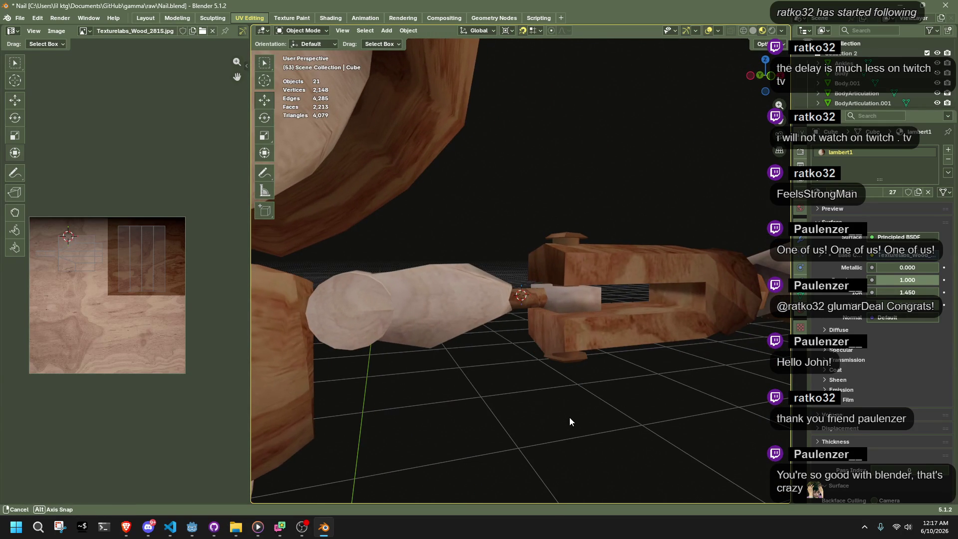
{"action": "left_click", "coordinate": [476, 314]}
{"action": "key", "text": "Tab"}
{"action": "scroll", "coordinate": [514, 376], "scroll_direction": "up", "scroll_amount": 2}
{"action": "middle_click_drag", "start_coordinate": [514, 376], "coordinate": [525, 391]}
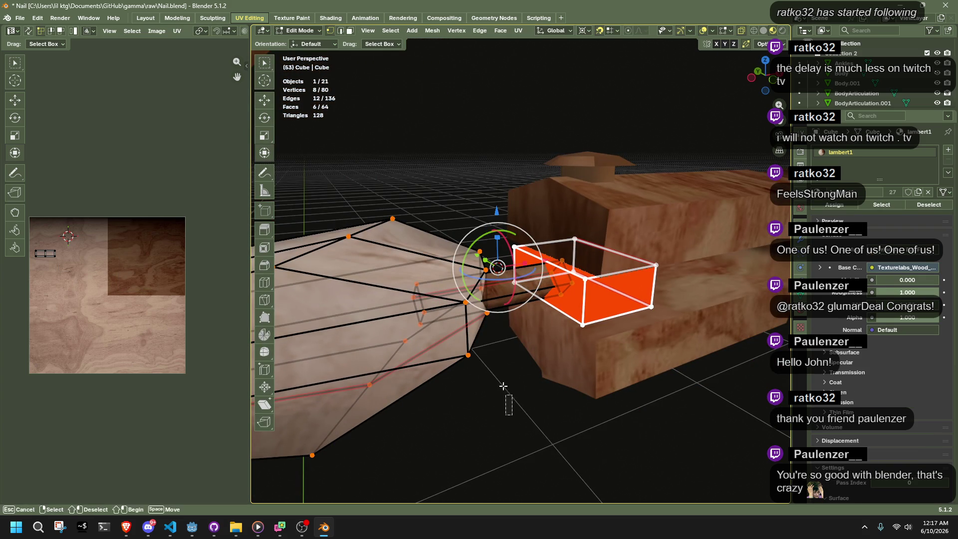
{"action": "left_click_drag", "start_coordinate": [512, 414], "coordinate": [512, 414]}
{"action": "mouse_move", "coordinate": [512, 414]}
{"action": "middle_mouse_down"}
{"action": "mouse_move", "coordinate": [620, 380]}
{"action": "mouse_move", "coordinate": [618, 469]}
{"action": "mouse_move", "coordinate": [585, 437]}
{"action": "mouse_move", "coordinate": [503, 470]}
{"action": "mouse_move", "coordinate": [477, 501]}
{"action": "mouse_move", "coordinate": [493, 41]}
{"action": "mouse_move", "coordinate": [522, 40]}
{"action": "mouse_move", "coordinate": [552, 447]}
{"action": "mouse_move", "coordinate": [606, 414]}
{"action": "mouse_move", "coordinate": [679, 400]}
{"action": "mouse_move", "coordinate": [705, 483]}
{"action": "mouse_move", "coordinate": [714, 447]}
{"action": "mouse_move", "coordinate": [745, 452]}
{"action": "mouse_move", "coordinate": [778, 432]}
{"action": "mouse_move", "coordinate": [274, 405]}
{"action": "mouse_move", "coordinate": [533, 318]}
{"action": "mouse_move", "coordinate": [566, 292]}
{"action": "middle_mouse_up"}
{"action": "scroll", "coordinate": [573, 395], "scroll_direction": "down", "scroll_amount": 6}
{"action": "key", "text": "Tab"}
{"action": "scroll", "coordinate": [622, 379], "scroll_direction": "up", "scroll_amount": 1}
Select all objects and average their normals by Face Area in Edit Mode, then exit
{"action": "key", "text": "Escape"}
{"action": "key", "text": "a"}
{"action": "key", "text": "Tab"}
{"action": "key", "text": "alt+n"}
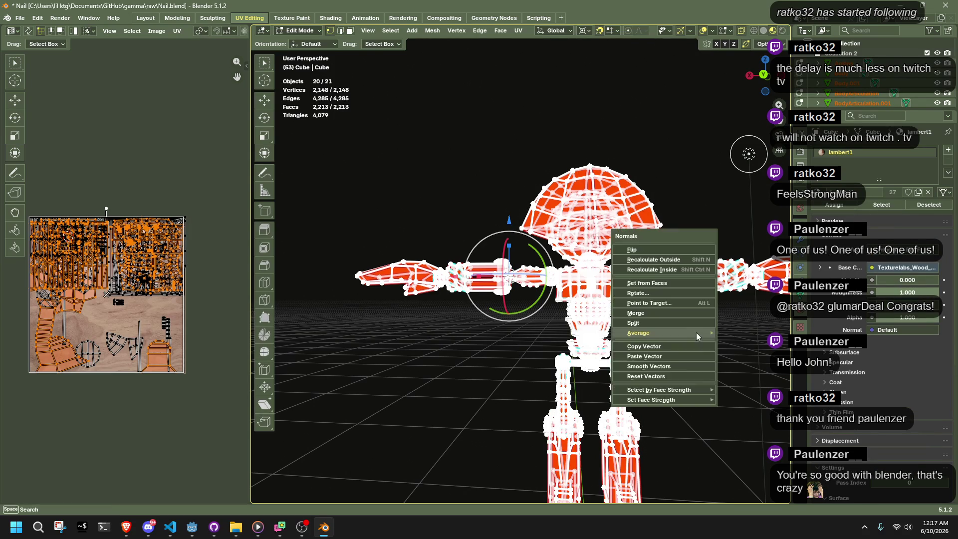
{"action": "left_click", "coordinate": [736, 342]}
{"action": "key", "text": "Tab"}
{"action": "mouse_move", "coordinate": [735, 339]}
{"action": "middle_mouse_down"}
{"action": "mouse_move", "coordinate": [483, 358]}
{"action": "mouse_move", "coordinate": [496, 355]}
{"action": "middle_mouse_up"}
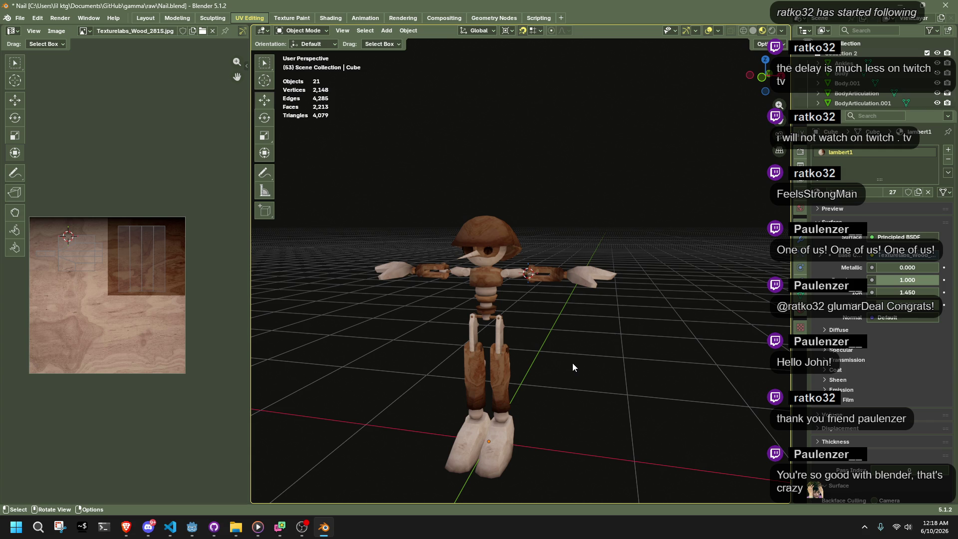
{"action": "scroll", "coordinate": [573, 363], "scroll_direction": "up", "scroll_amount": 10}
Select the elbow pin's nail shaft faces in Edit Mode and view the joint from the top
{"action": "mouse_move", "coordinate": [572, 362]}
{"action": "middle_mouse_down"}
{"action": "mouse_move", "coordinate": [621, 364]}
{"action": "mouse_move", "coordinate": [741, 430]}
{"action": "mouse_move", "coordinate": [445, 288]}
{"action": "mouse_move", "coordinate": [539, 298]}
{"action": "mouse_move", "coordinate": [550, 289]}
{"action": "mouse_move", "coordinate": [501, 234]}
{"action": "middle_mouse_up"}
{"action": "left_click", "coordinate": [496, 298]}
{"action": "key", "text": "Tab"}
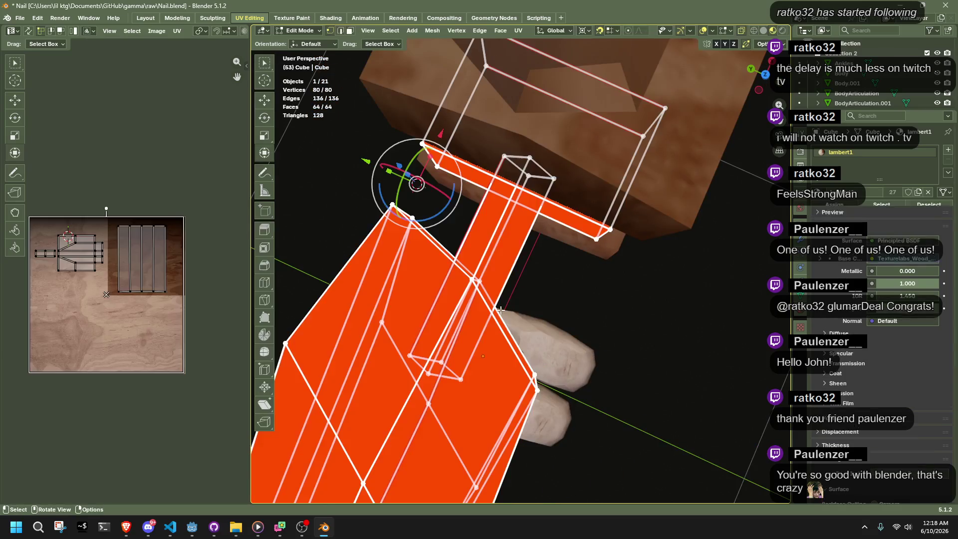
{"action": "key", "text": "alt+a"}
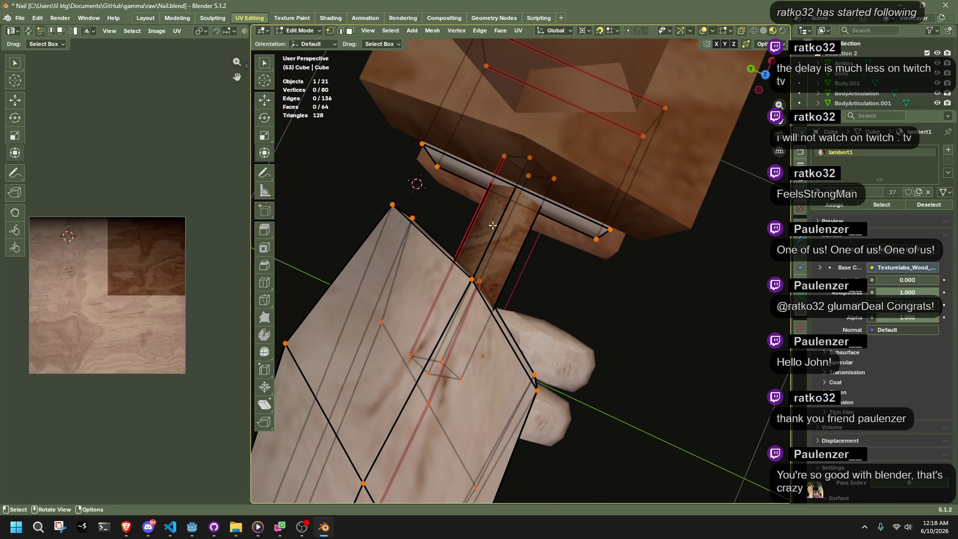
{"action": "left_click", "coordinate": [531, 157]}
{"action": "key", "text": "ctrl+l"}
{"action": "middle_click_drag", "start_coordinate": [582, 274], "coordinate": [614, 274]}
{"action": "left_click", "coordinate": [766, 72]}
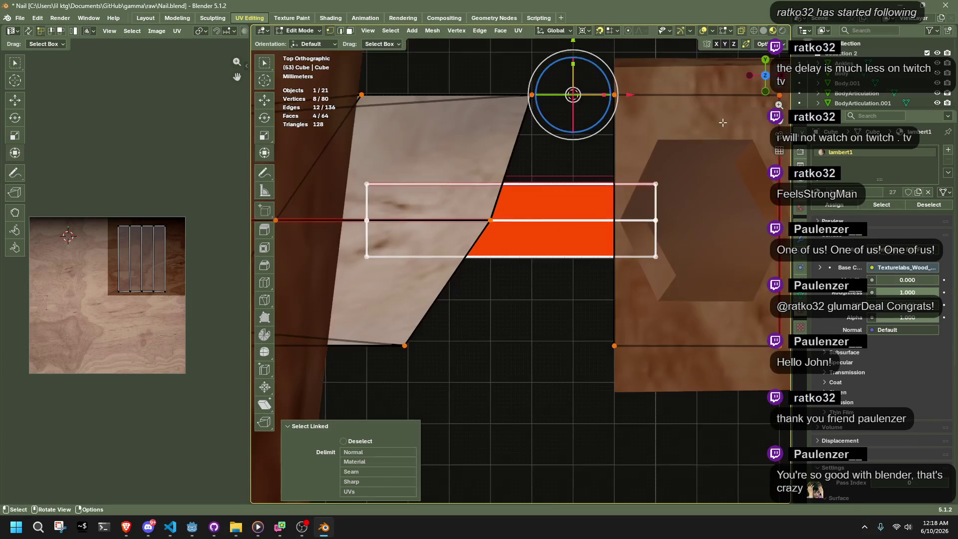
Try a Y move and a Y extrusion of the nail shaft, undoing both
{"action": "key", "text": "g"}
{"action": "key", "text": "y"}
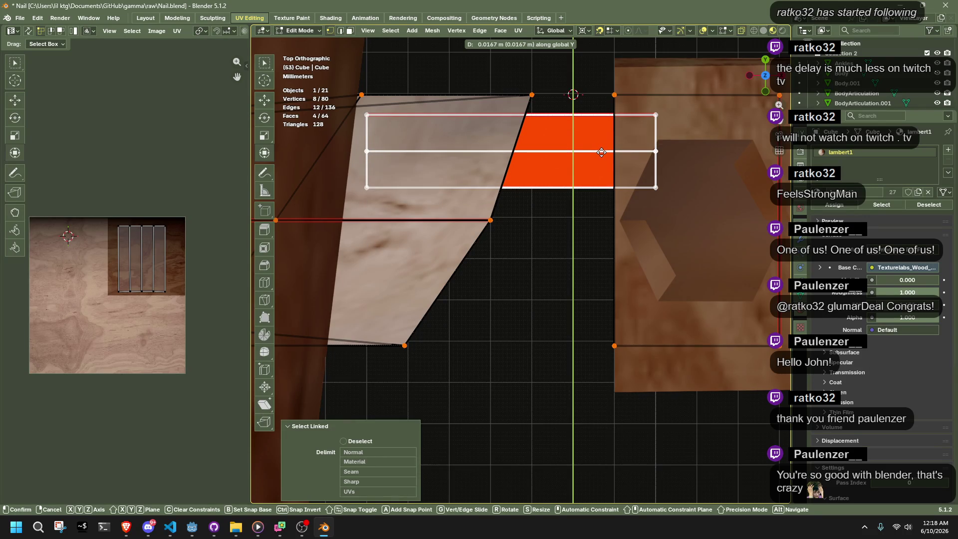
{"action": "left_click", "coordinate": [601, 149]}
{"action": "key", "text": "ctrl+z"}
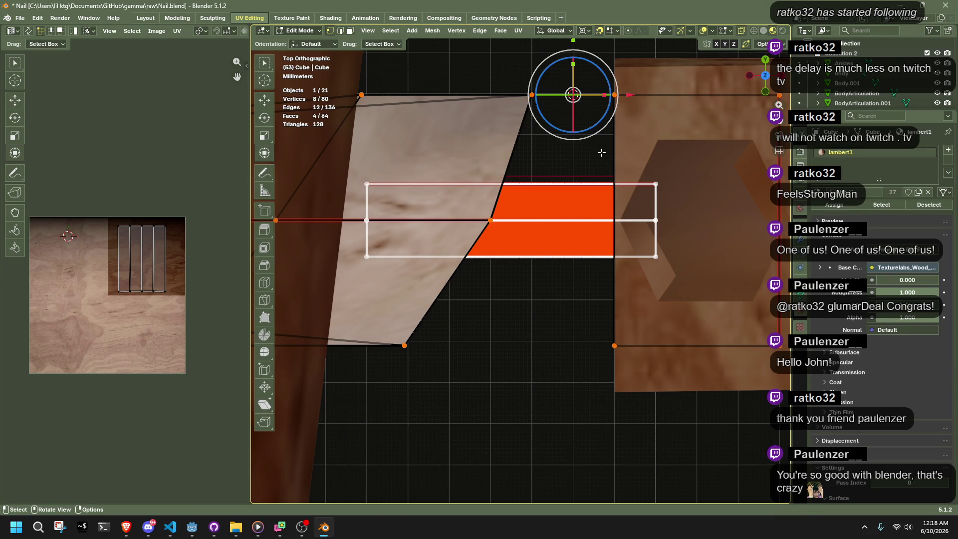
{"action": "key", "text": "e"}
{"action": "key", "text": "y"}
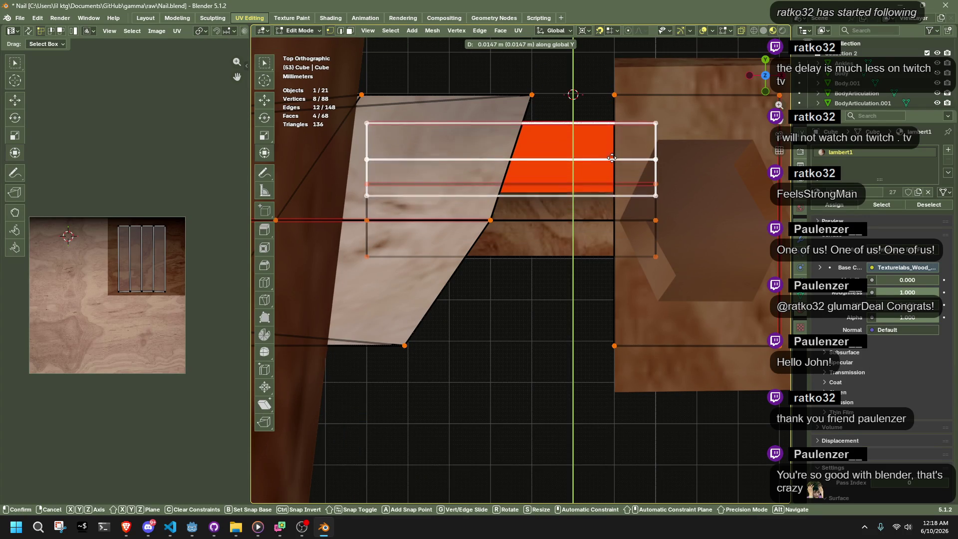
{"action": "left_click", "coordinate": [611, 150]}
{"action": "key", "text": "ctrl+z"}
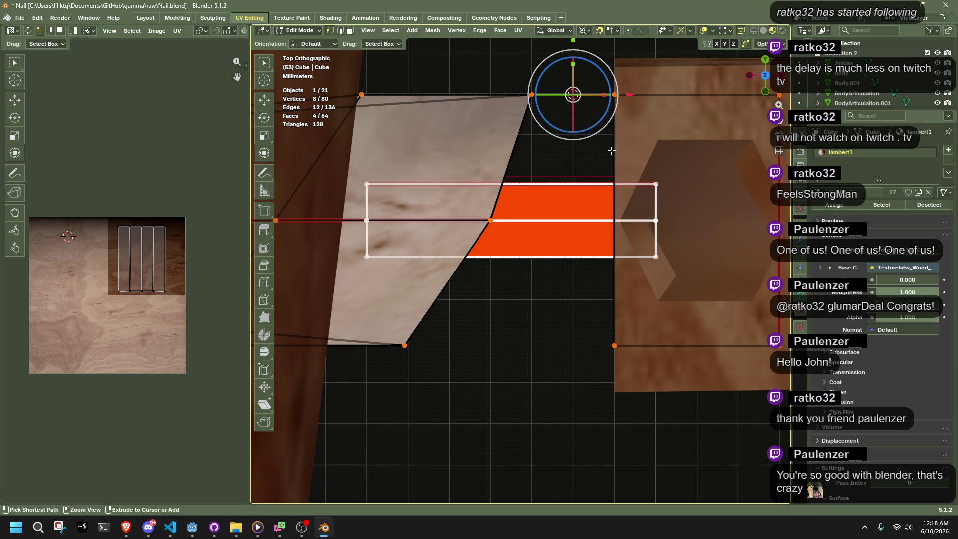
Move the selected pin faces 0.01575 m along Y
{"action": "key", "text": "g"}
{"action": "key", "text": "y"}
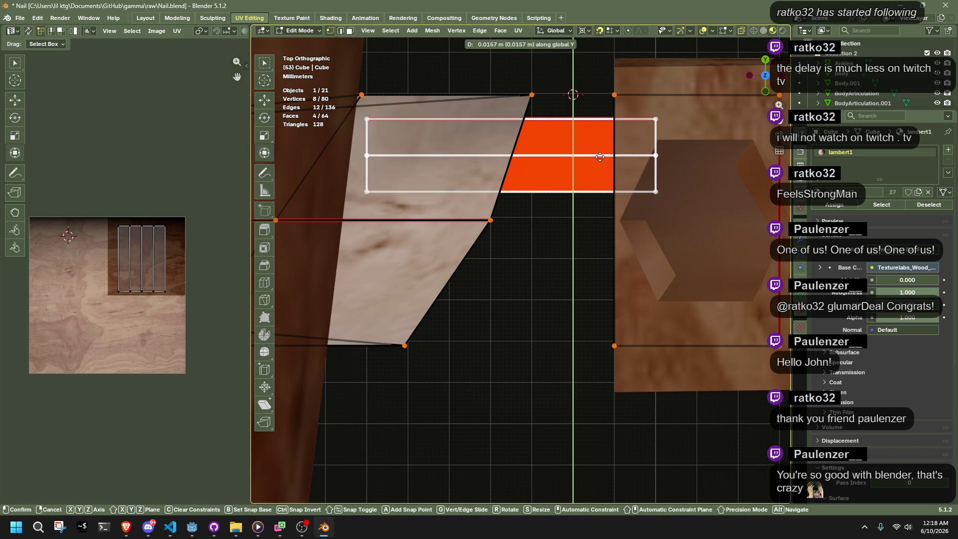
{"action": "left_click", "coordinate": [599, 167]}
{"action": "left_click", "coordinate": [383, 440]}
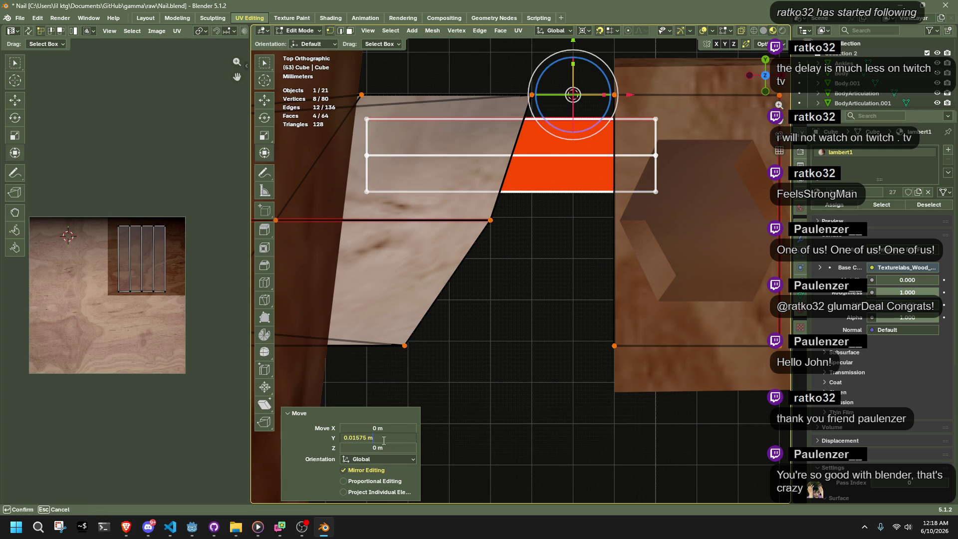
{"action": "key", "text": "Home"}
{"action": "left_click", "coordinate": [366, 437]}
{"action": "left_click", "coordinate": [529, 400]}
Duplicate the raised pin faces with a -0.01575 m Y offset and return to Object Mode
{"action": "left_click", "coordinate": [541, 282]}
{"action": "mouse_move", "coordinate": [708, 218]}
{"action": "left_mouse_down"}
{"action": "mouse_move", "coordinate": [447, 156]}
{"action": "mouse_move", "coordinate": [355, 115]}
{"action": "left_mouse_up"}
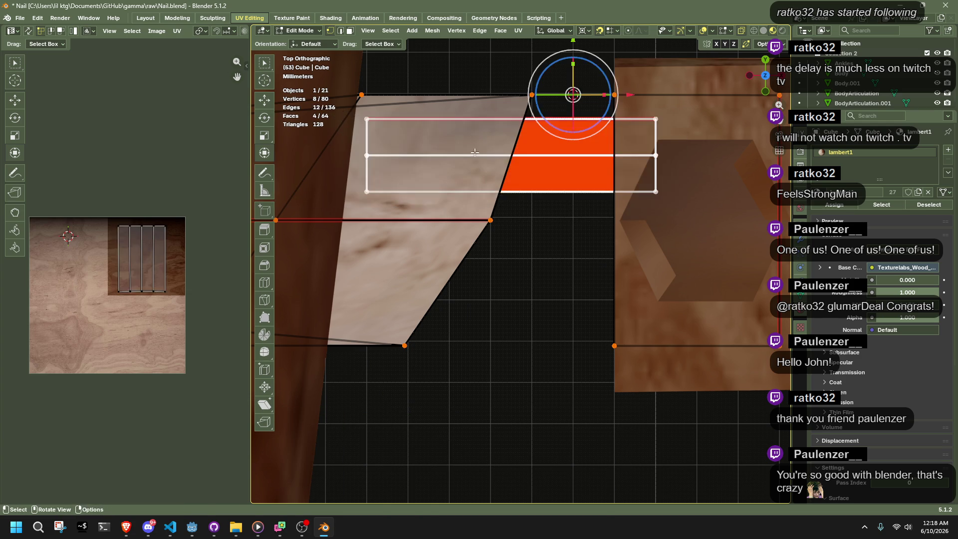
{"action": "key", "text": "shift+d"}
{"action": "key", "text": "y"}
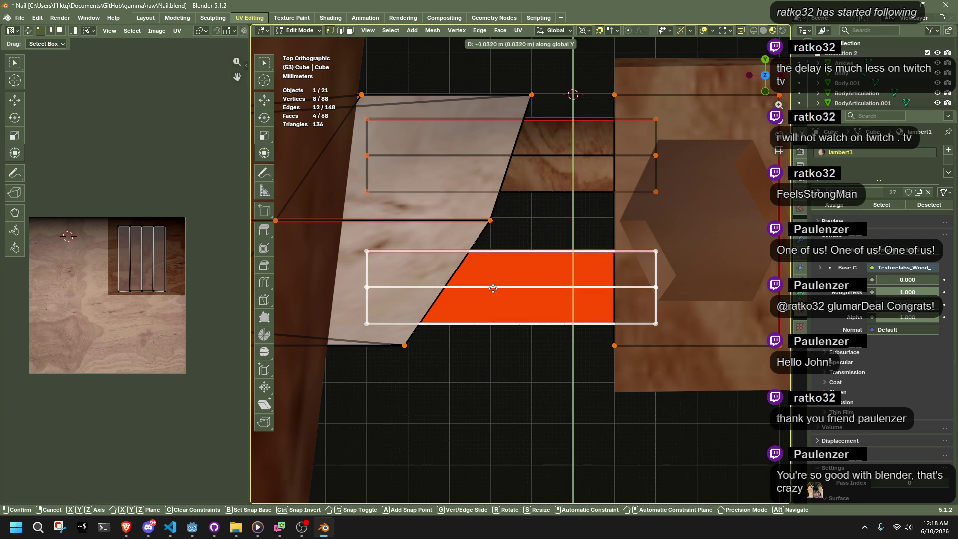
{"action": "left_click", "coordinate": [492, 287]}
{"action": "left_click", "coordinate": [389, 440]}
{"action": "key", "text": "BackSpace"}
{"action": "key", "text": "BackSpace"}
{"action": "key", "text": "BackSpace"}
{"action": "type", "text": "1m575*m"}
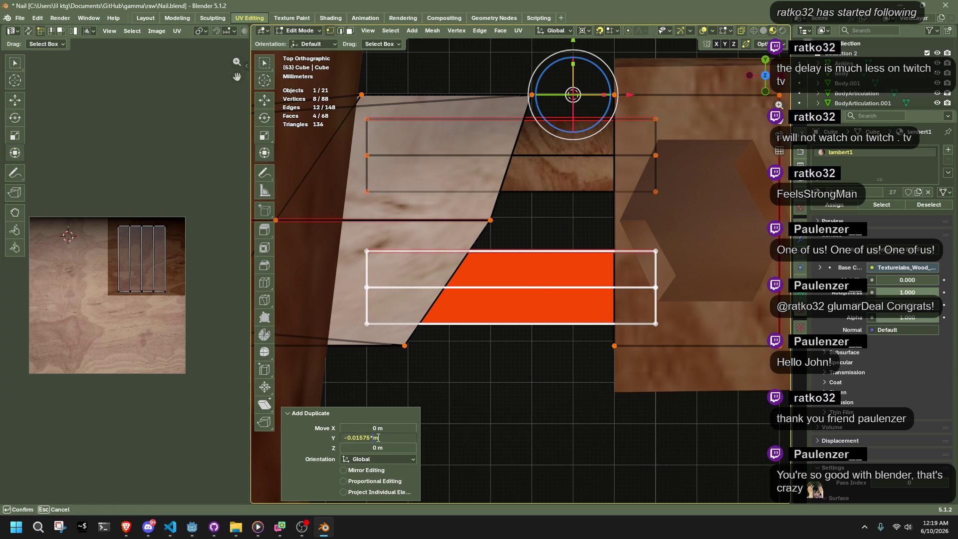
{"action": "key", "text": "Return"}
{"action": "key", "text": "Tab"}
{"action": "mouse_move", "coordinate": [486, 376]}
{"action": "middle_mouse_down"}
{"action": "mouse_move", "coordinate": [542, 294]}
{"action": "mouse_move", "coordinate": [564, 186]}
{"action": "mouse_move", "coordinate": [635, 143]}
{"action": "mouse_move", "coordinate": [773, 148]}
{"action": "mouse_move", "coordinate": [762, 229]}
{"action": "mouse_move", "coordinate": [717, 275]}
{"action": "mouse_move", "coordinate": [568, 238]}
{"action": "mouse_move", "coordinate": [552, 190]}
{"action": "mouse_move", "coordinate": [581, 265]}
{"action": "mouse_move", "coordinate": [645, 256]}
{"action": "mouse_move", "coordinate": [683, 232]}
{"action": "mouse_move", "coordinate": [274, 267]}
{"action": "mouse_move", "coordinate": [471, 244]}
{"action": "mouse_move", "coordinate": [477, 102]}
{"action": "mouse_move", "coordinate": [564, 264]}
{"action": "mouse_move", "coordinate": [523, 361]}
{"action": "mouse_move", "coordinate": [528, 442]}
{"action": "mouse_move", "coordinate": [564, 426]}
{"action": "mouse_move", "coordinate": [566, 359]}
{"action": "middle_mouse_up"}
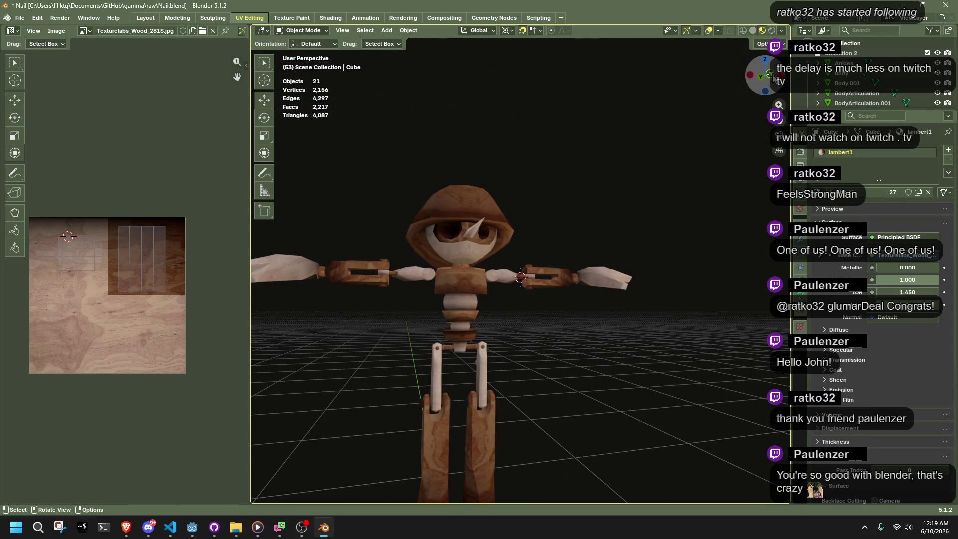
Inspect the puppet from the front view, framing the body and orbiting into perspective
{"action": "left_click", "coordinate": [773, 77]}
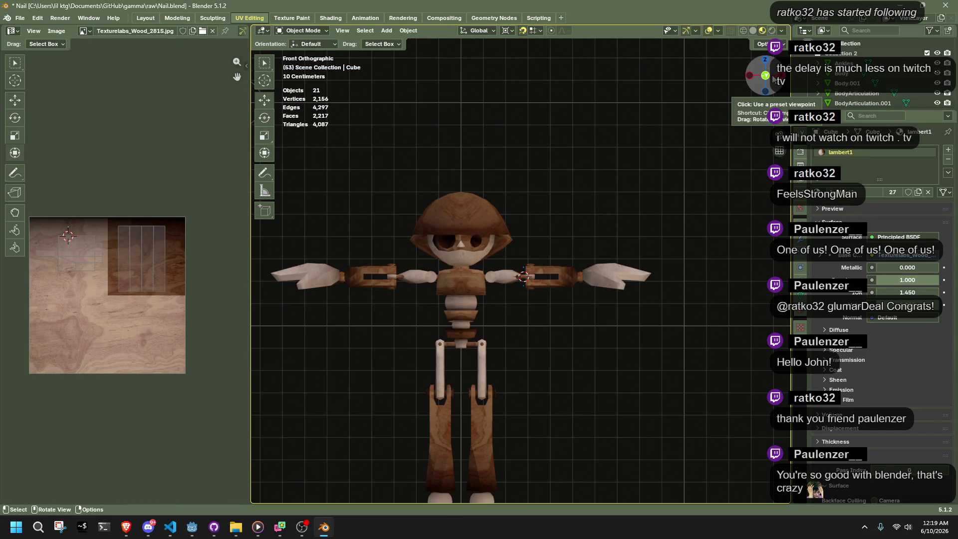
{"action": "scroll", "coordinate": [530, 393], "scroll_direction": "up", "scroll_amount": 4}
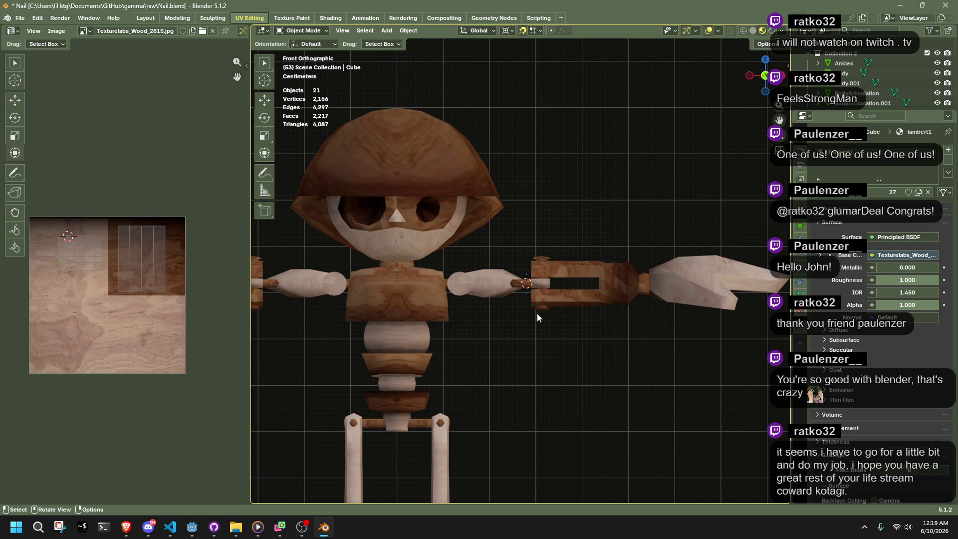
{"action": "scroll", "coordinate": [537, 335], "scroll_direction": "up", "scroll_amount": 2}
{"action": "scroll", "coordinate": [424, 352], "scroll_direction": "down", "scroll_amount": 3}
{"action": "middle_click_drag", "start_coordinate": [423, 352], "coordinate": [479, 301], "text": "shift"}
{"action": "scroll", "coordinate": [511, 264], "scroll_direction": "up", "scroll_amount": 3}
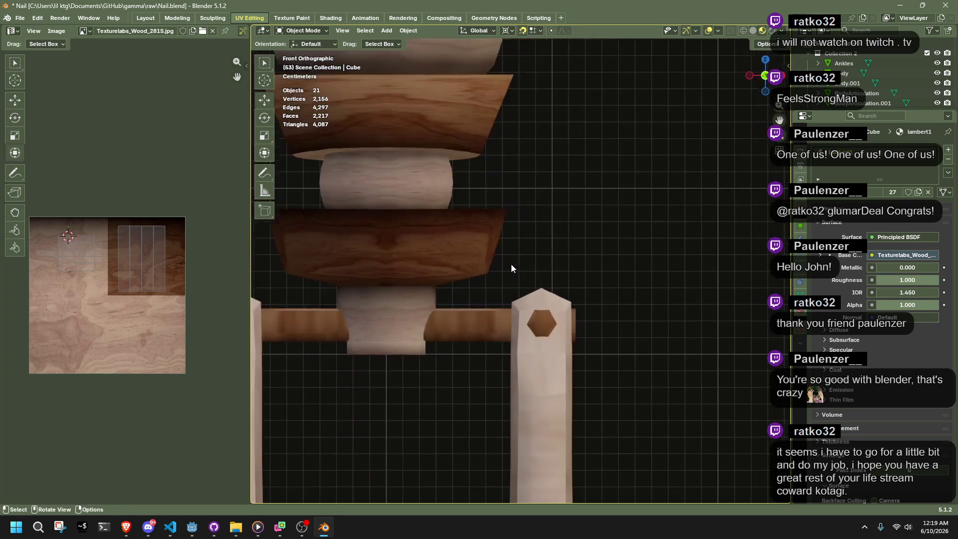
{"action": "mouse_move", "coordinate": [518, 249]}
{"action": "middle_mouse_down"}
{"action": "mouse_move", "coordinate": [654, 318]}
{"action": "mouse_move", "coordinate": [477, 322]}
{"action": "mouse_move", "coordinate": [573, 362]}
{"action": "mouse_move", "coordinate": [537, 345]}
{"action": "mouse_move", "coordinate": [653, 309]}
{"action": "mouse_move", "coordinate": [594, 410]}
{"action": "mouse_move", "coordinate": [556, 361]}
{"action": "mouse_move", "coordinate": [525, 292]}
{"action": "middle_mouse_up"}
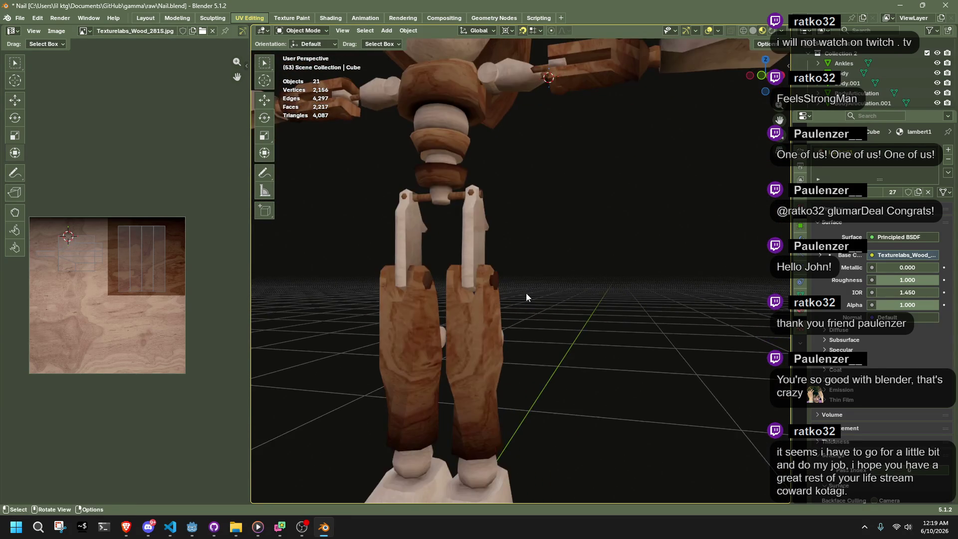
{"action": "scroll", "coordinate": [526, 292], "scroll_direction": "down", "scroll_amount": 5}
{"action": "scroll", "coordinate": [471, 206], "scroll_direction": "up", "scroll_amount": 2}
{"action": "scroll", "coordinate": [472, 206], "scroll_direction": "up", "scroll_amount": 2}
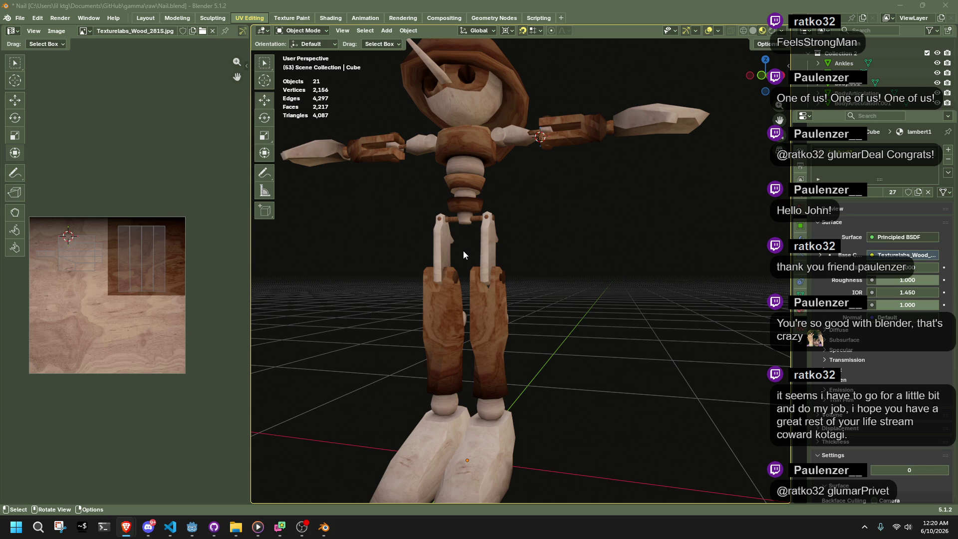
{"action": "scroll", "coordinate": [586, 286], "scroll_direction": "down", "scroll_amount": 5}
Check the puppet's side and front angles, then save Nail.blend
{"action": "mouse_move", "coordinate": [567, 291]}
{"action": "middle_mouse_down"}
{"action": "mouse_move", "coordinate": [463, 317]}
{"action": "mouse_move", "coordinate": [370, 322]}
{"action": "mouse_move", "coordinate": [316, 307]}
{"action": "mouse_move", "coordinate": [688, 288]}
{"action": "mouse_move", "coordinate": [318, 305]}
{"action": "mouse_move", "coordinate": [705, 279]}
{"action": "mouse_move", "coordinate": [576, 282]}
{"action": "middle_mouse_up"}
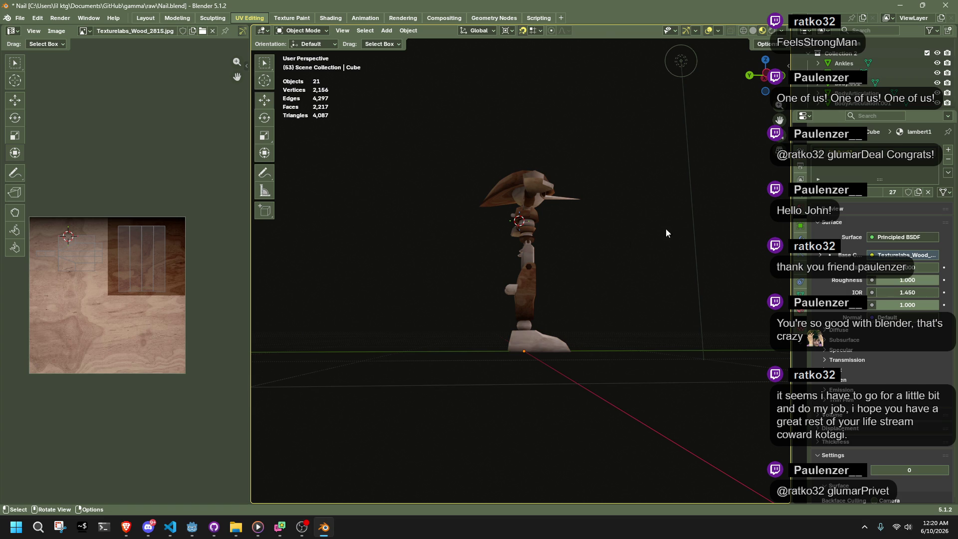
{"action": "scroll", "coordinate": [634, 270], "scroll_direction": "up", "scroll_amount": 5}
{"action": "mouse_move", "coordinate": [639, 299]}
{"action": "middle_mouse_down"}
{"action": "mouse_move", "coordinate": [483, 335]}
{"action": "mouse_move", "coordinate": [510, 357]}
{"action": "mouse_move", "coordinate": [536, 366]}
{"action": "mouse_move", "coordinate": [538, 304]}
{"action": "mouse_move", "coordinate": [516, 224]}
{"action": "middle_mouse_up"}
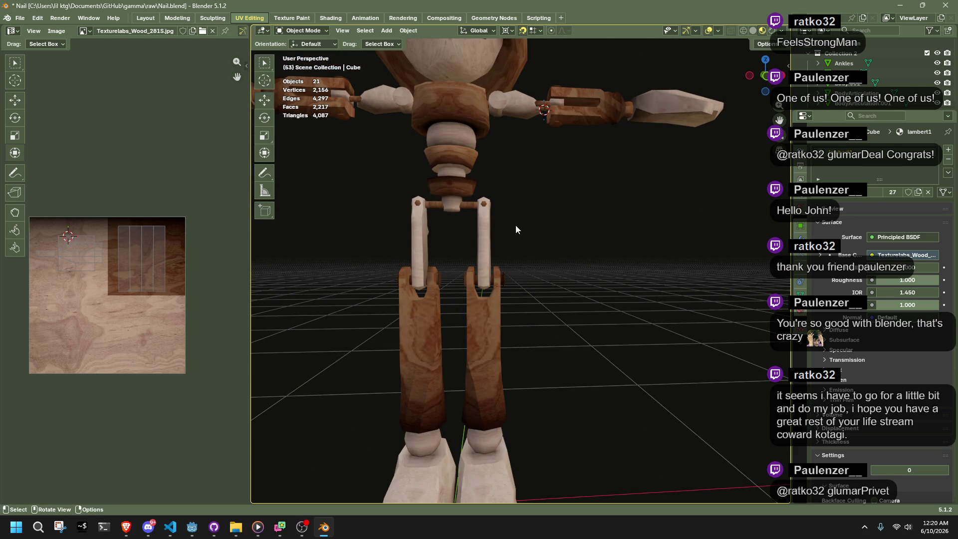
{"action": "mouse_move", "coordinate": [516, 225]}
{"action": "middle_mouse_down"}
{"action": "mouse_move", "coordinate": [529, 217]}
{"action": "mouse_move", "coordinate": [457, 187]}
{"action": "mouse_move", "coordinate": [460, 245]}
{"action": "mouse_move", "coordinate": [539, 355]}
{"action": "mouse_move", "coordinate": [534, 326]}
{"action": "mouse_move", "coordinate": [635, 356]}
{"action": "mouse_move", "coordinate": [762, 340]}
{"action": "mouse_move", "coordinate": [737, 343]}
{"action": "middle_mouse_up"}
{"action": "key", "text": "ctrl+s"}
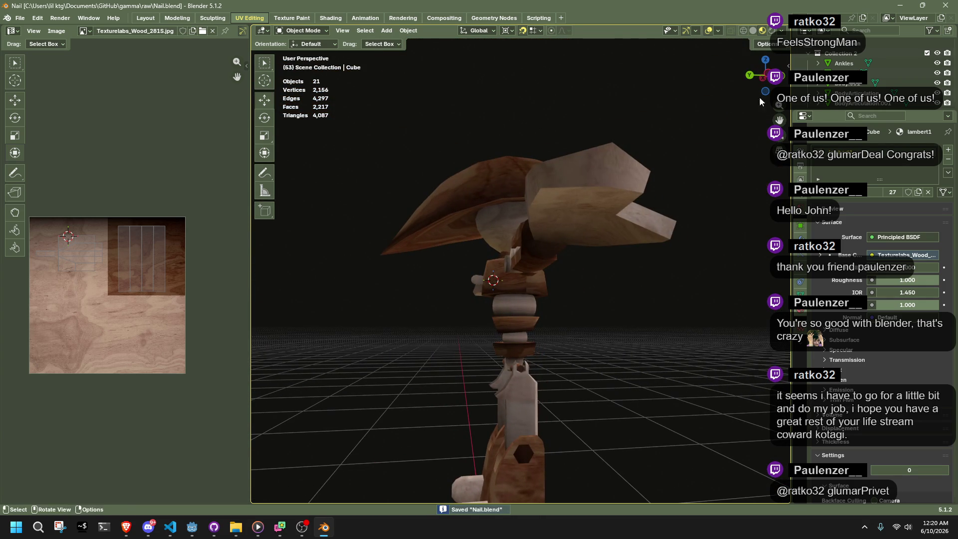
In Left Ortho view, select the hat, head and shoulder pieces except the body sphere, then switch away
{"action": "left_click", "coordinate": [763, 77]}
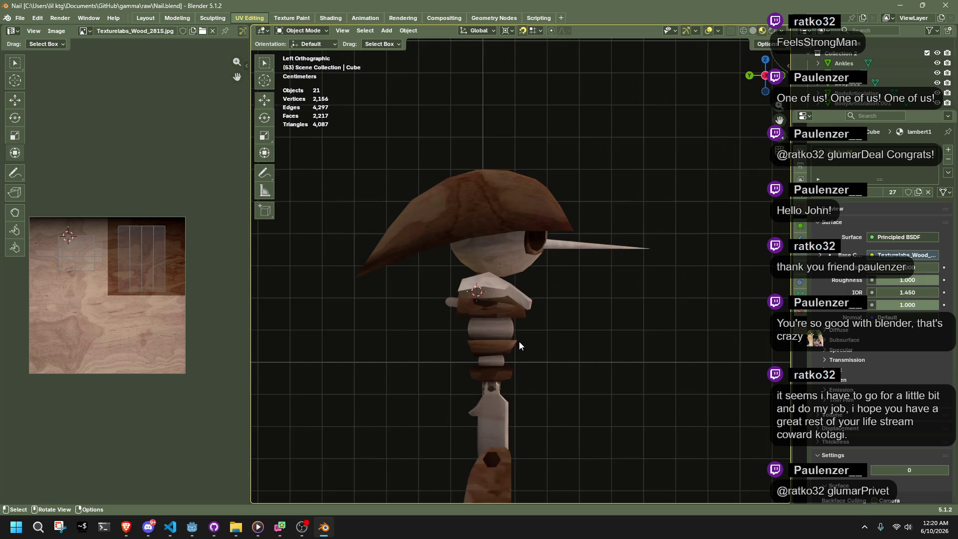
{"action": "scroll", "coordinate": [519, 342], "scroll_direction": "up", "scroll_amount": 1}
{"action": "left_click_drag", "start_coordinate": [377, 160], "coordinate": [668, 301]}
{"action": "scroll", "coordinate": [565, 417], "scroll_direction": "up", "scroll_amount": 3}
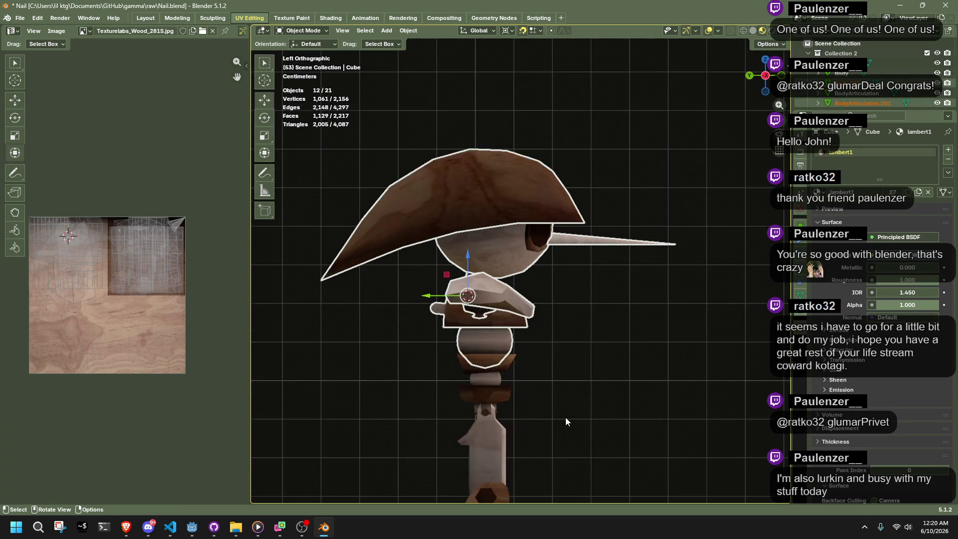
{"action": "middle_click_drag", "start_coordinate": [513, 402], "coordinate": [531, 344], "text": "shift"}
{"action": "scroll", "coordinate": [532, 341], "scroll_direction": "up", "scroll_amount": 4}
{"action": "left_click_drag", "start_coordinate": [422, 256], "coordinate": [578, 344], "text": "ctrl"}
{"action": "key", "text": "alt+Tab"}
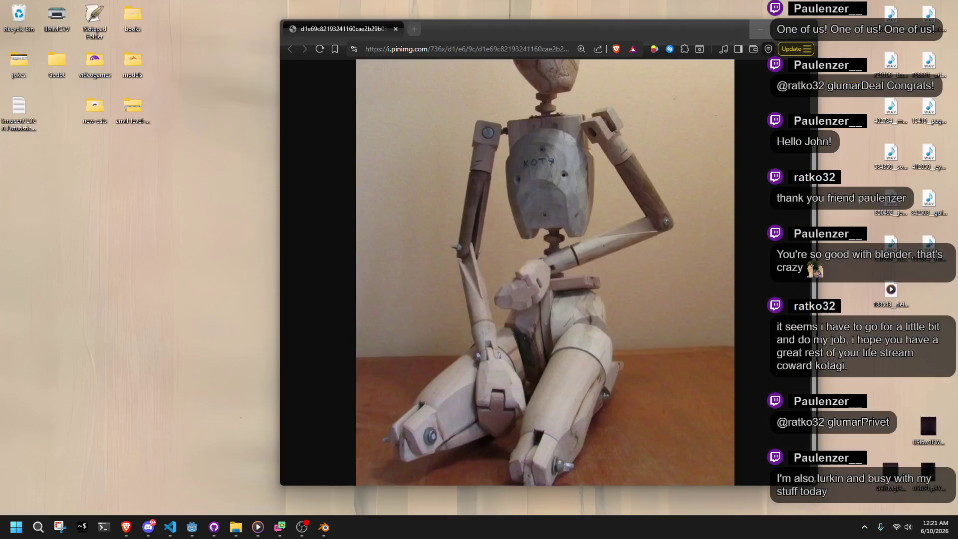
View the wooden mannequin reference photo in Brave, then minimize the browser
{"action": "left_click", "coordinate": [126, 527]}
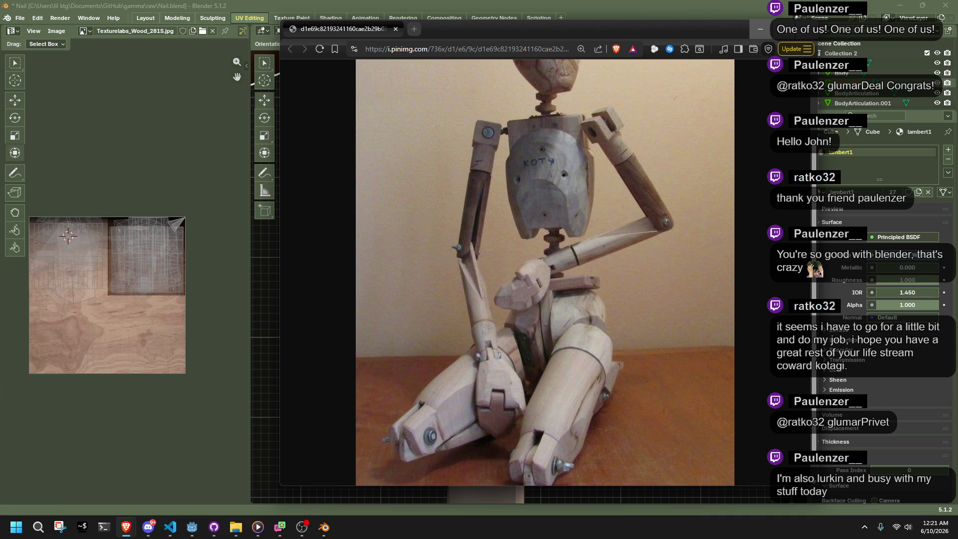
{"action": "left_click", "coordinate": [759, 29]}
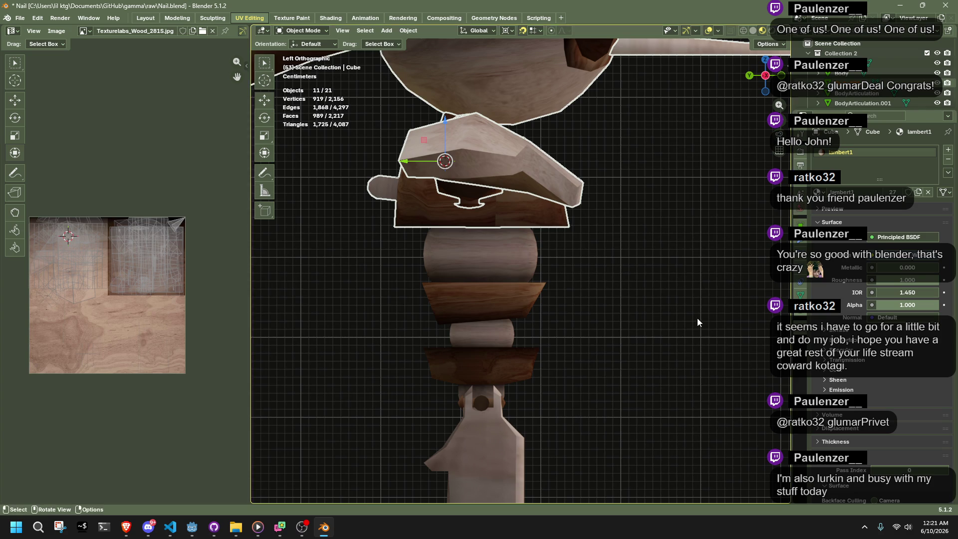
{"action": "left_click", "coordinate": [697, 319]}
{"action": "scroll", "coordinate": [696, 318], "scroll_direction": "down", "scroll_amount": 6}
{"action": "middle_click_drag", "start_coordinate": [677, 314], "coordinate": [572, 320]}
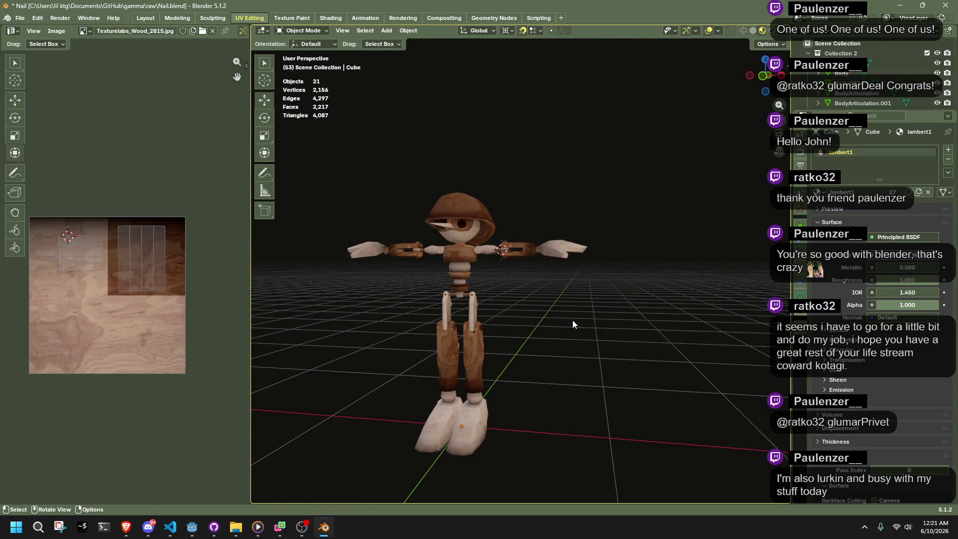
{"action": "left_click", "coordinate": [781, 75]}
{"action": "mouse_move", "coordinate": [653, 272]}
{"action": "middle_mouse_down"}
{"action": "mouse_move", "coordinate": [672, 297]}
{"action": "mouse_move", "coordinate": [651, 353]}
{"action": "mouse_move", "coordinate": [568, 355]}
{"action": "mouse_move", "coordinate": [540, 334]}
{"action": "mouse_move", "coordinate": [697, 351]}
{"action": "mouse_move", "coordinate": [671, 347]}
{"action": "mouse_move", "coordinate": [630, 367]}
{"action": "mouse_move", "coordinate": [732, 376]}
{"action": "mouse_move", "coordinate": [286, 380]}
{"action": "mouse_move", "coordinate": [337, 367]}
{"action": "mouse_move", "coordinate": [382, 337]}
{"action": "mouse_move", "coordinate": [325, 355]}
{"action": "middle_mouse_up"}
{"action": "left_click", "coordinate": [770, 79]}
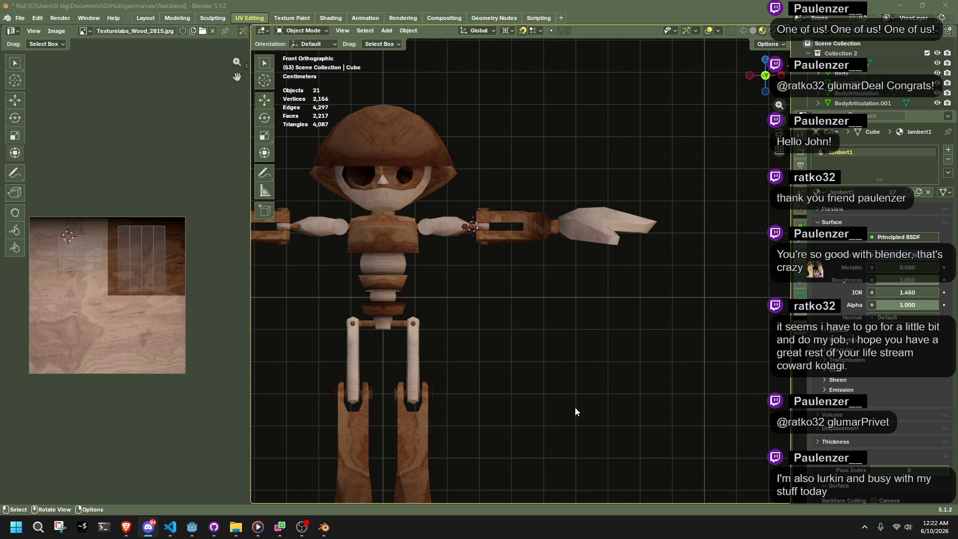
{"action": "scroll", "coordinate": [579, 407], "scroll_direction": "down", "scroll_amount": 2}
{"action": "mouse_move", "coordinate": [383, 282]}
{"action": "middle_mouse_down"}
{"action": "mouse_move", "coordinate": [508, 296]}
{"action": "mouse_move", "coordinate": [475, 299]}
{"action": "middle_mouse_up"}
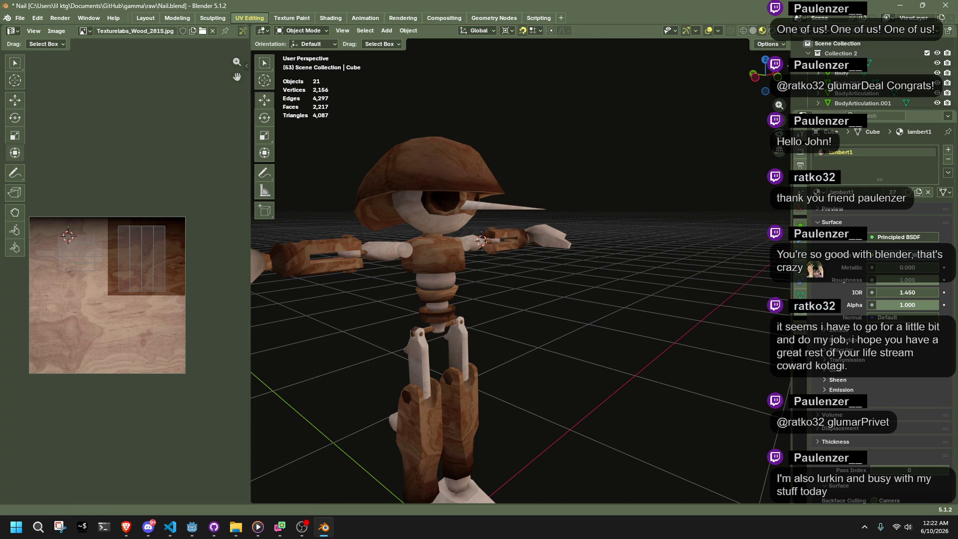
{"action": "key", "text": "alt+Tab"}
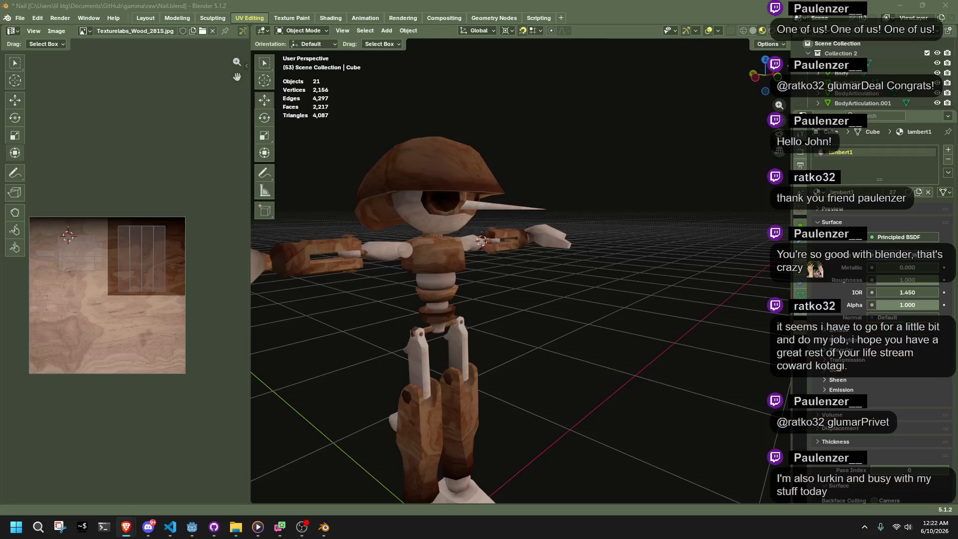
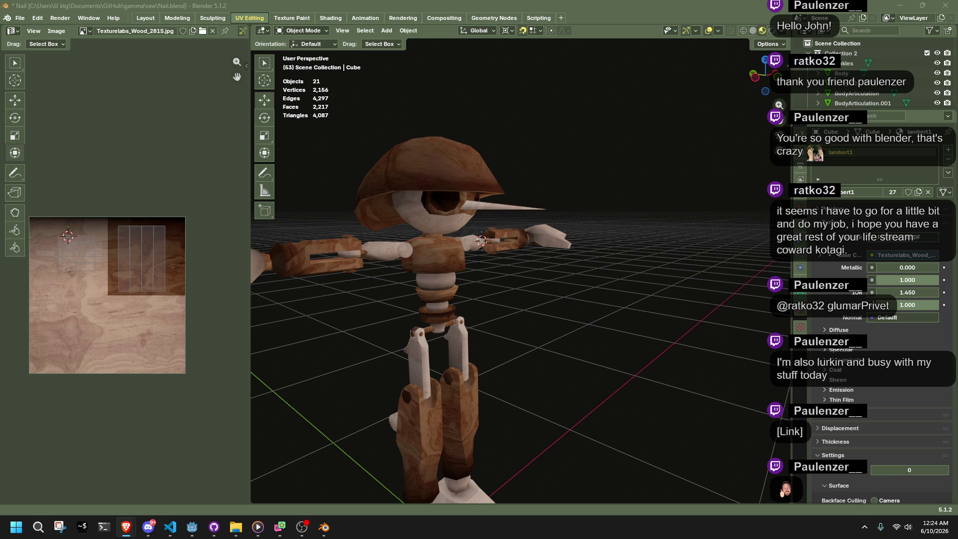
Switch to Front Orthographic view and select the Shoulders object to show its UVs over the wood texture
{"action": "mouse_move", "coordinate": [536, 224]}
{"action": "middle_mouse_down"}
{"action": "mouse_move", "coordinate": [337, 225]}
{"action": "mouse_move", "coordinate": [549, 288]}
{"action": "mouse_move", "coordinate": [553, 250]}
{"action": "mouse_move", "coordinate": [619, 266]}
{"action": "mouse_move", "coordinate": [660, 322]}
{"action": "mouse_move", "coordinate": [750, 334]}
{"action": "mouse_move", "coordinate": [719, 264]}
{"action": "mouse_move", "coordinate": [525, 277]}
{"action": "mouse_move", "coordinate": [619, 296]}
{"action": "middle_mouse_up"}
{"action": "scroll", "coordinate": [552, 249], "scroll_direction": "up", "scroll_amount": 5}
{"action": "left_click", "coordinate": [773, 83]}
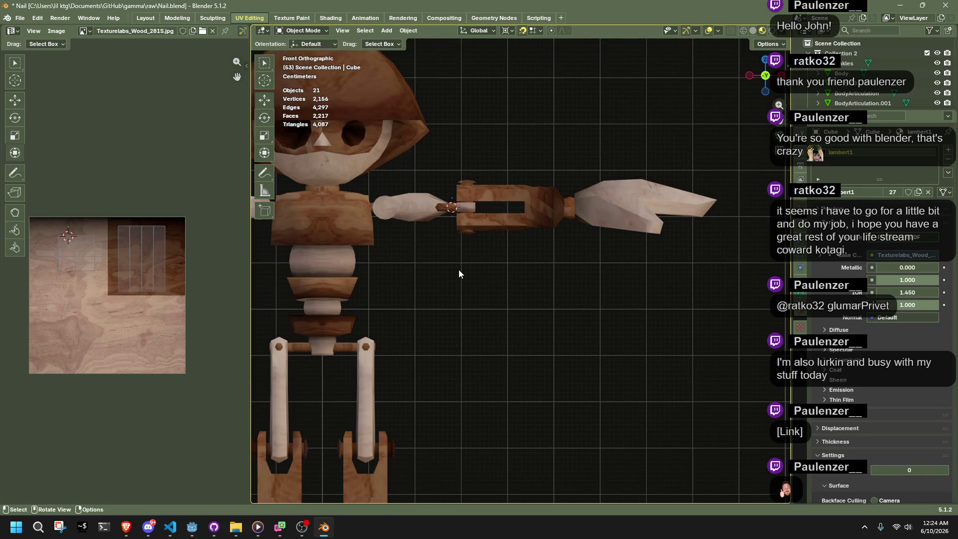
{"action": "left_click", "coordinate": [398, 216]}
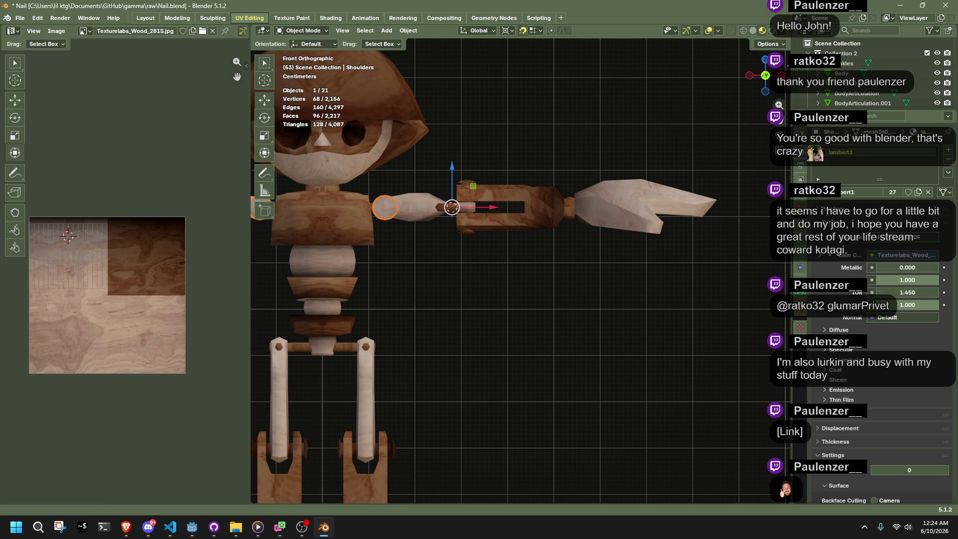
{"action": "key", "text": "alt+Tab"}
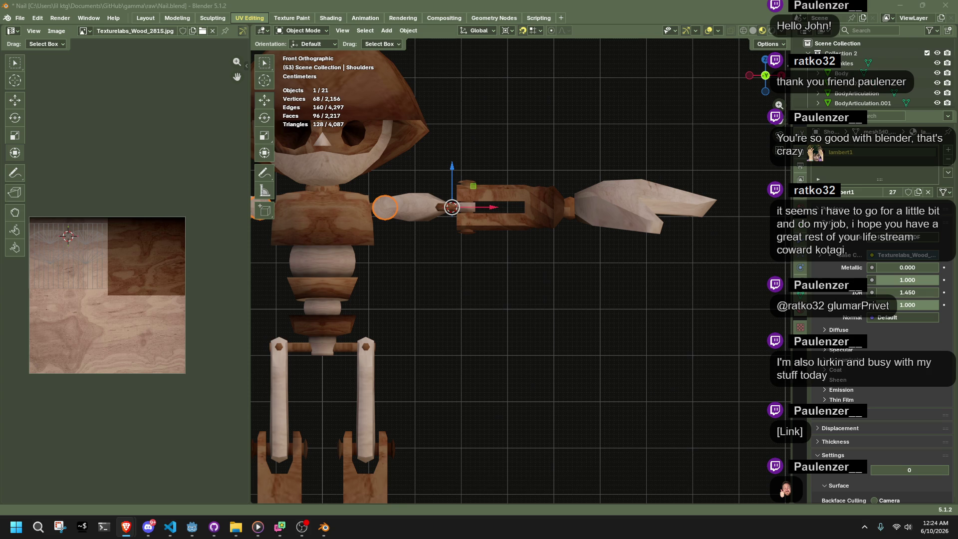
{"action": "scroll", "coordinate": [594, 314], "scroll_direction": "down", "scroll_amount": 5}
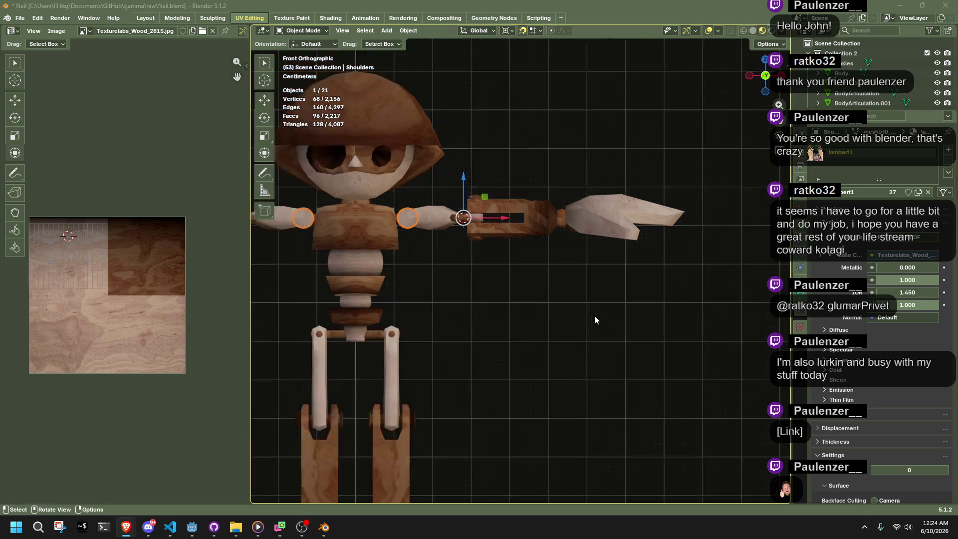
{"action": "left_click", "coordinate": [382, 232]}
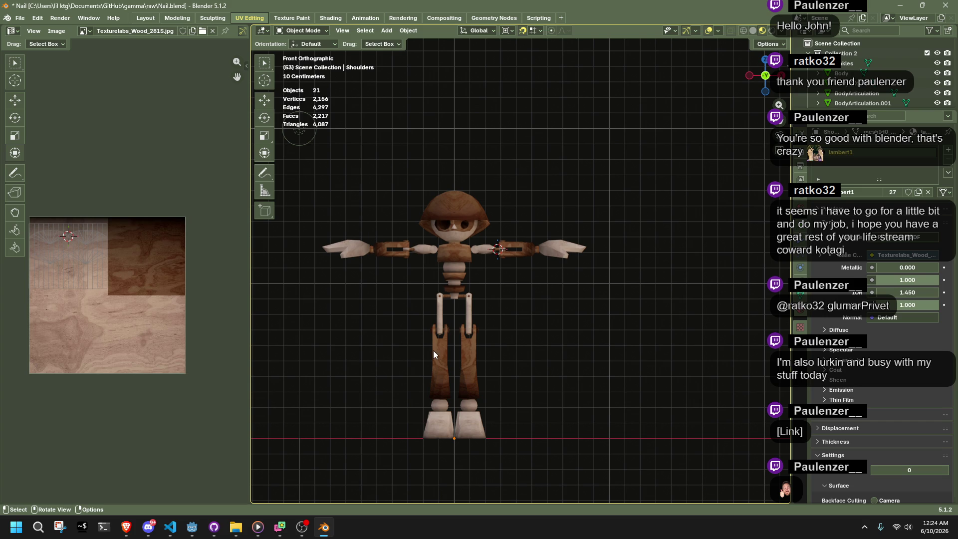
{"action": "scroll", "coordinate": [434, 350], "scroll_direction": "up", "scroll_amount": 3}
{"action": "scroll", "coordinate": [322, 229], "scroll_direction": "down", "scroll_amount": 2}
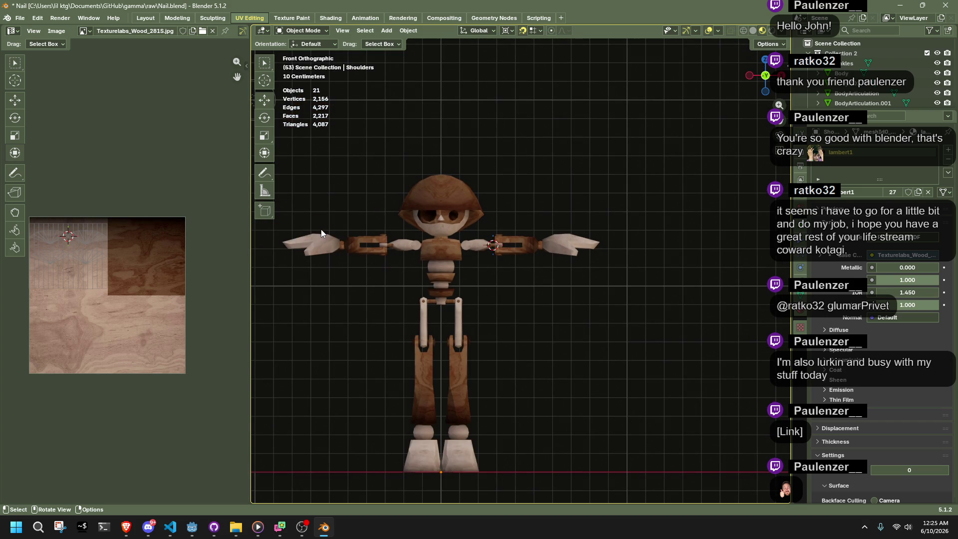
{"action": "scroll", "coordinate": [367, 274], "scroll_direction": "up", "scroll_amount": 5}
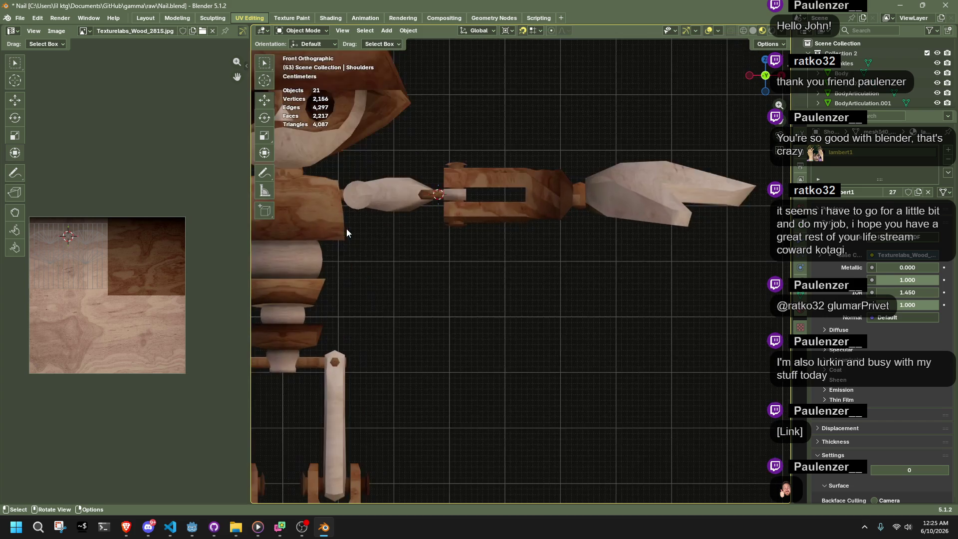
{"action": "scroll", "coordinate": [349, 232], "scroll_direction": "down", "scroll_amount": 3}
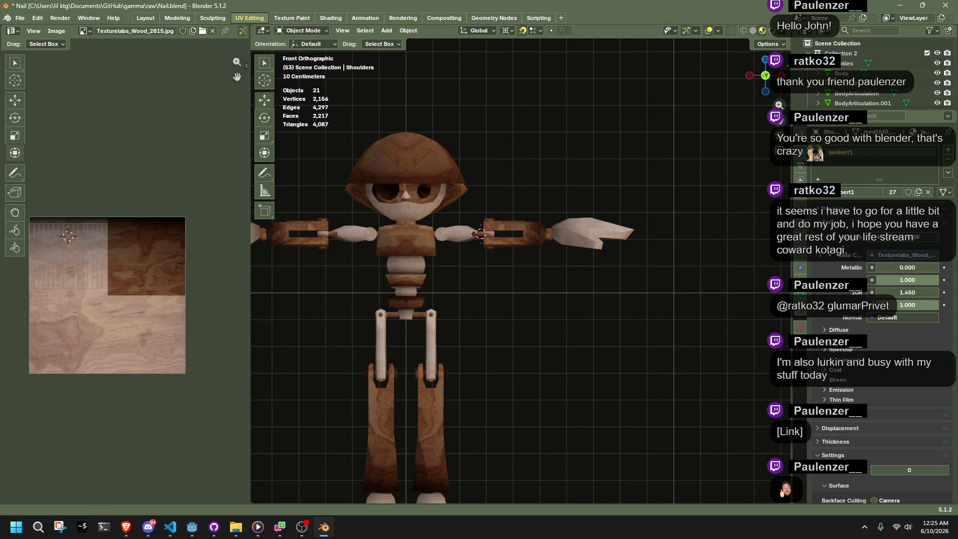
{"action": "key", "text": "alt+Tab"}
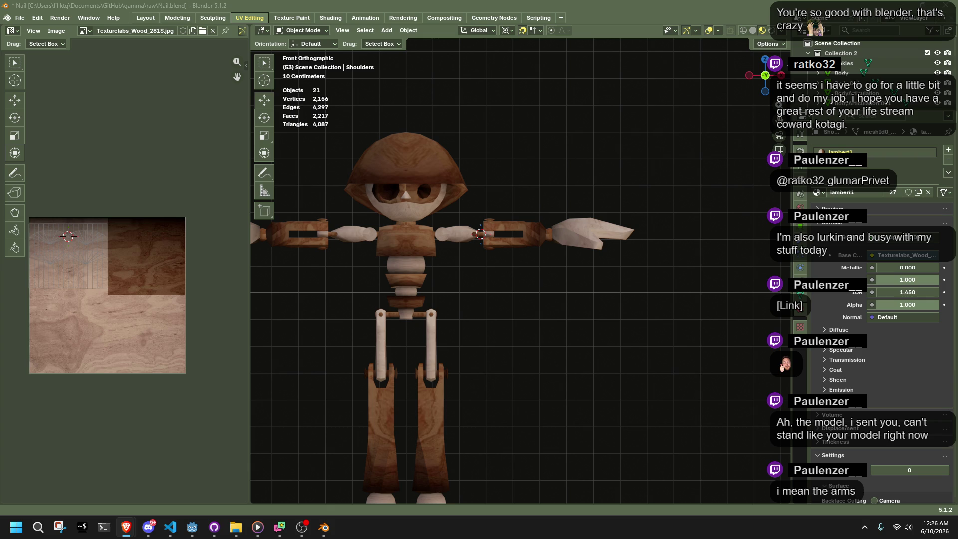
{"action": "key", "text": "alt+Tab"}
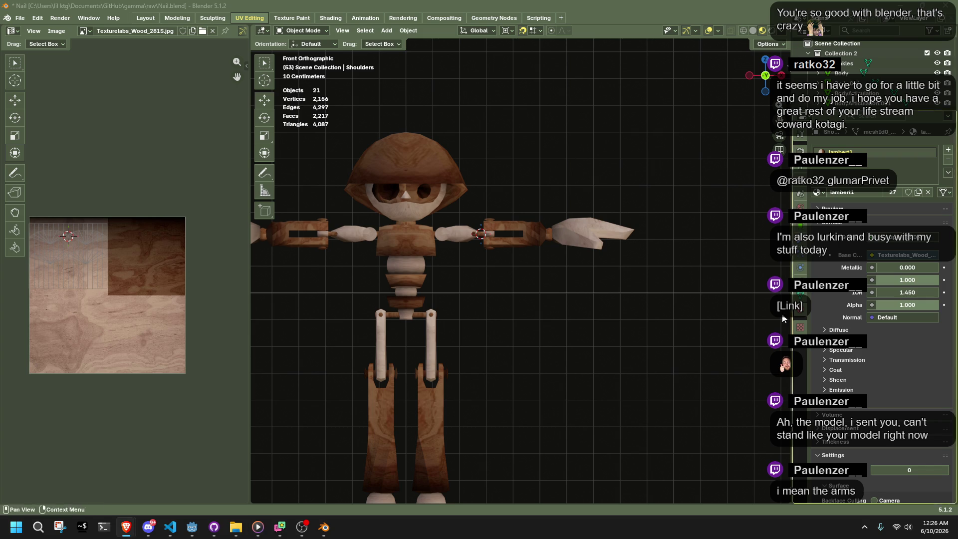
{"action": "mouse_move", "coordinate": [599, 294]}
{"action": "middle_mouse_down"}
{"action": "mouse_move", "coordinate": [367, 318]}
{"action": "mouse_move", "coordinate": [375, 277]}
{"action": "mouse_move", "coordinate": [357, 258]}
{"action": "mouse_move", "coordinate": [265, 247]}
{"action": "mouse_move", "coordinate": [279, 240]}
{"action": "middle_mouse_up"}
{"action": "key", "text": "alt+Tab"}
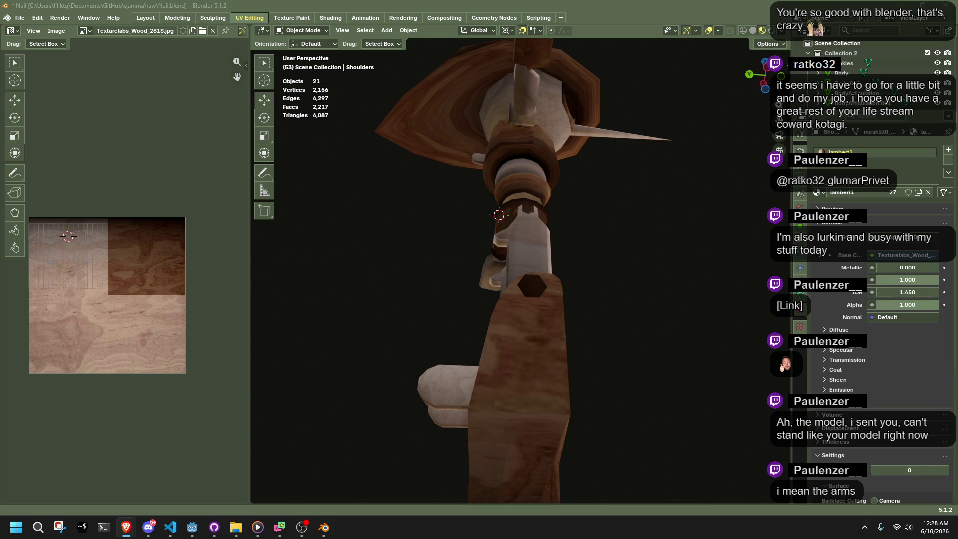
{"action": "scroll", "coordinate": [956, 466], "scroll_direction": "down", "scroll_amount": 1}
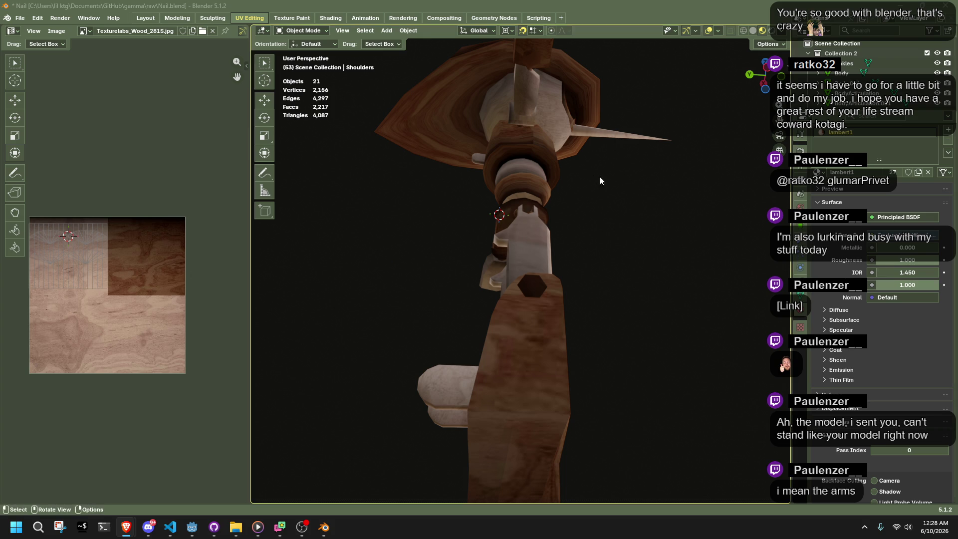
{"action": "scroll", "coordinate": [609, 178], "scroll_direction": "down", "scroll_amount": 5}
{"action": "mouse_move", "coordinate": [517, 201]}
{"action": "middle_mouse_down"}
{"action": "mouse_move", "coordinate": [450, 224]}
{"action": "mouse_move", "coordinate": [499, 226]}
{"action": "middle_mouse_up"}
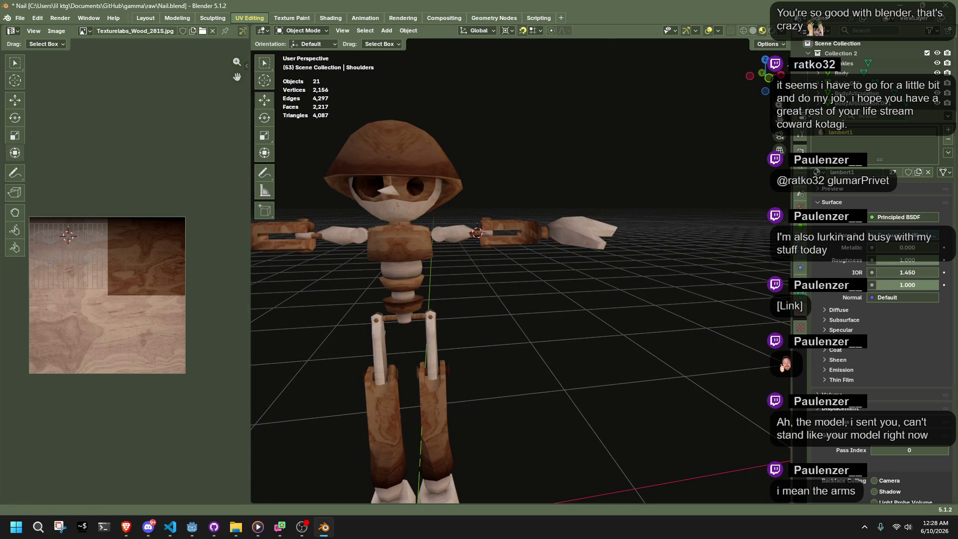
{"action": "key", "text": "alt+Tab"}
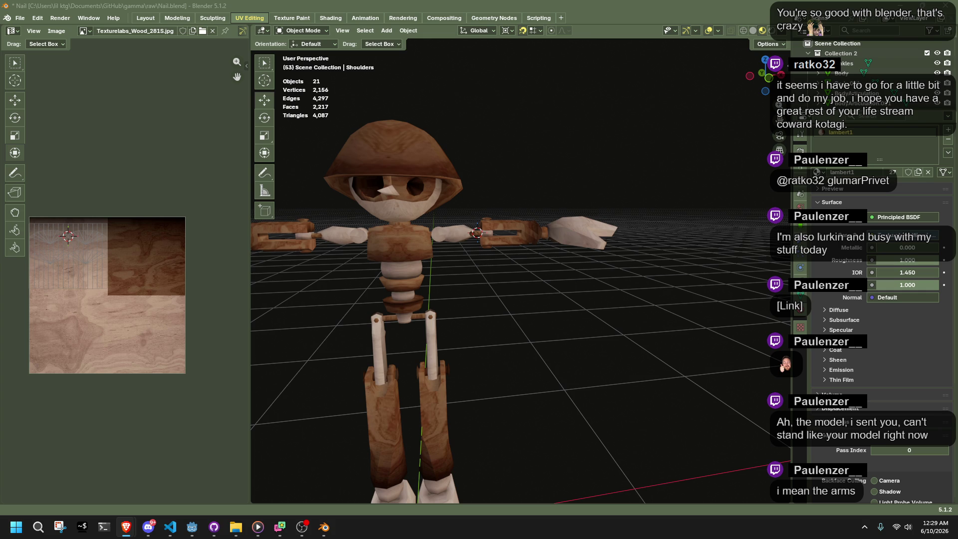
{"action": "mouse_move", "coordinate": [957, 186]}
{"action": "left_mouse_down"}
{"action": "mouse_move", "coordinate": [696, 126]}
{"action": "mouse_move", "coordinate": [590, 66]}
{"action": "mouse_move", "coordinate": [657, 84]}
{"action": "left_mouse_up"}
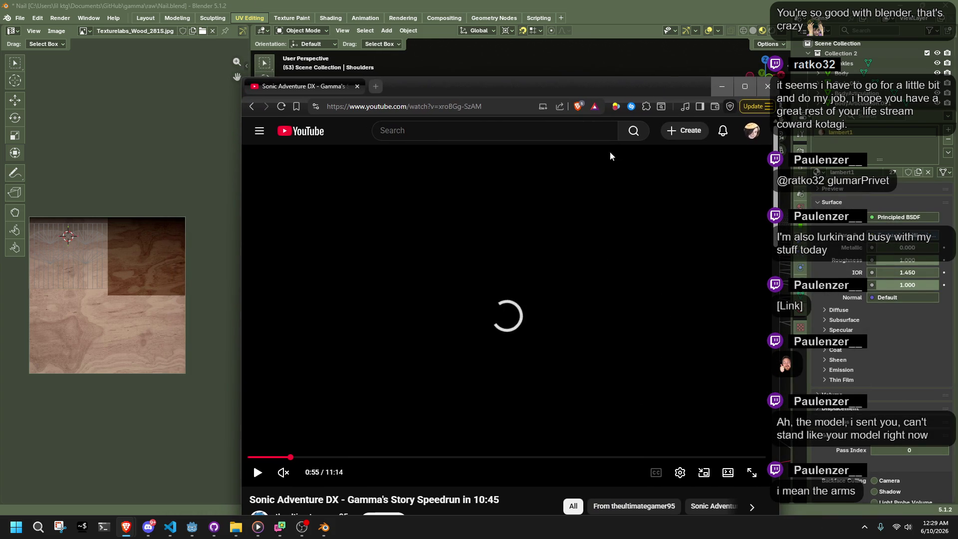
Resume the Gamma's Story speedrun, skip it to about 3:07, and start a new YouTube search
{"action": "left_click", "coordinate": [258, 472]}
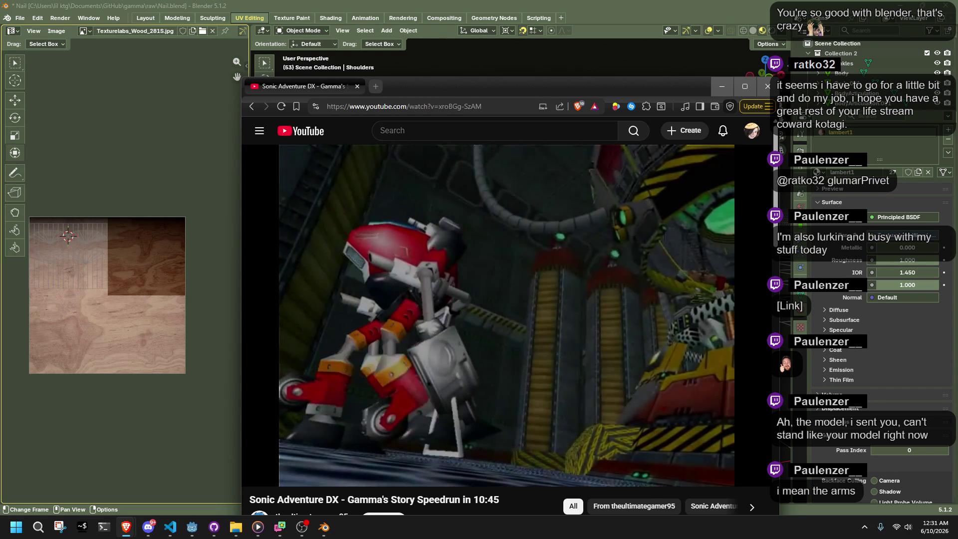
{"action": "mouse_move", "coordinate": [401, 457]}
{"action": "left_mouse_down"}
{"action": "mouse_move", "coordinate": [391, 455]}
{"action": "mouse_move", "coordinate": [435, 460]}
{"action": "left_mouse_up"}
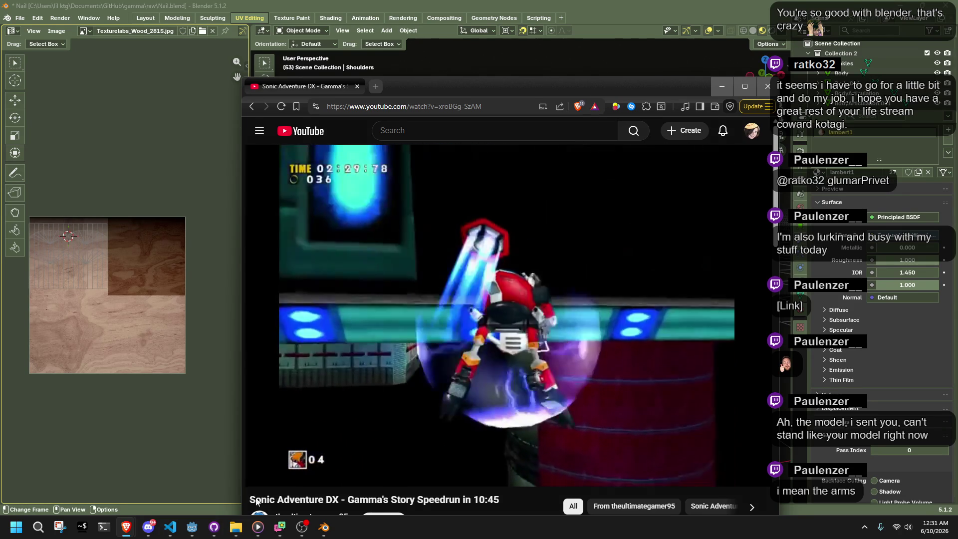
{"action": "left_click_drag", "start_coordinate": [382, 499], "coordinate": [268, 486]}
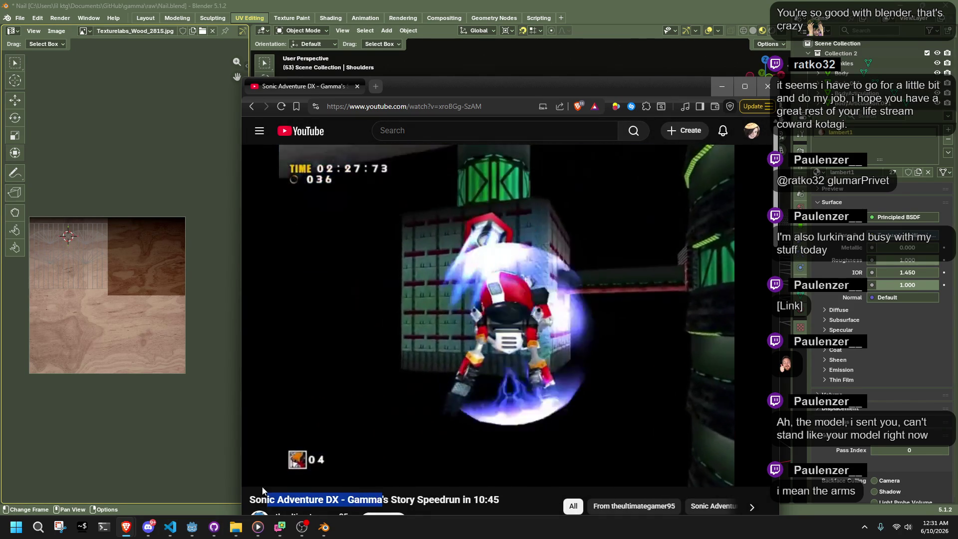
{"action": "left_click", "coordinate": [434, 127]}
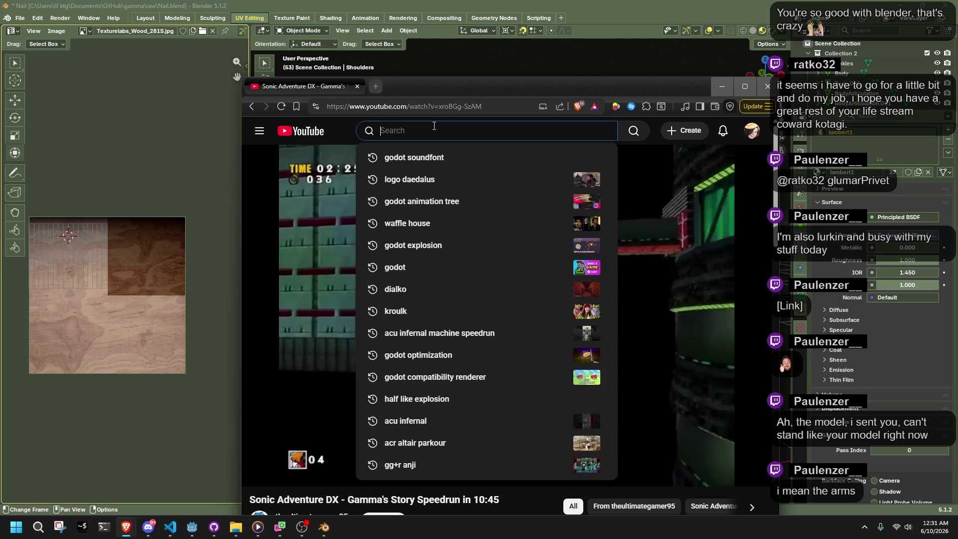
Search YouTube for 'sa1 gamma' and scroll through the results
{"action": "type", "text": "sa1 gamma"}
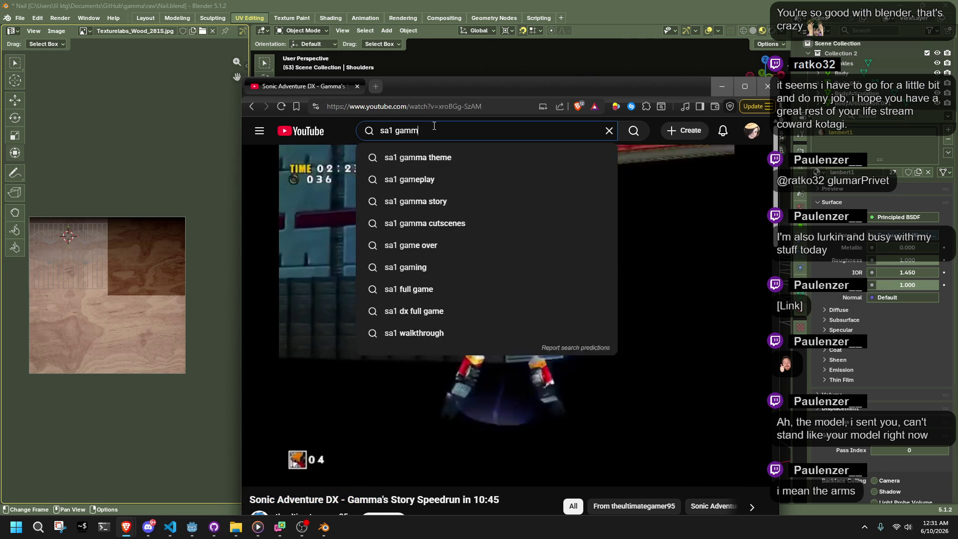
{"action": "key", "text": "Return"}
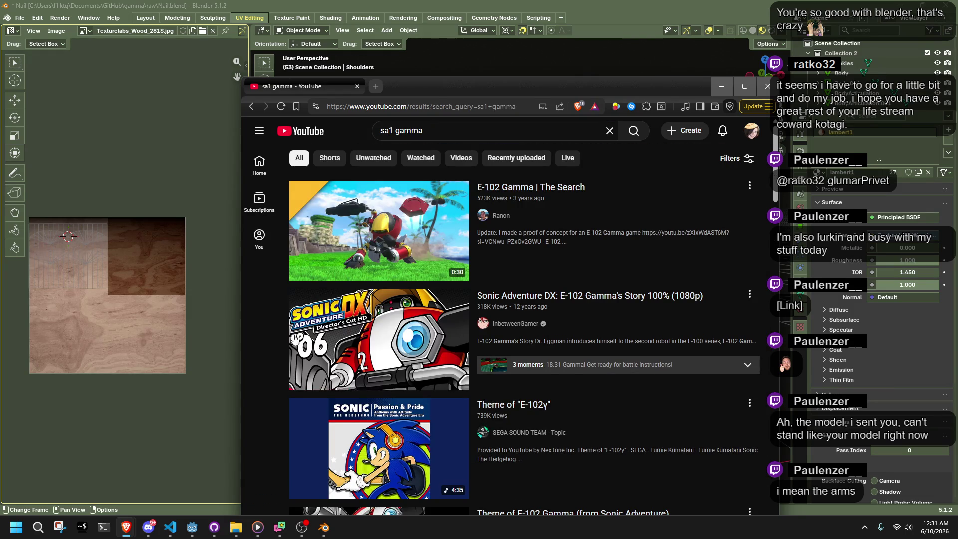
{"action": "scroll", "coordinate": [257, 301], "scroll_direction": "down", "scroll_amount": 3}
{"action": "scroll", "coordinate": [257, 301], "scroll_direction": "down", "scroll_amount": 6}
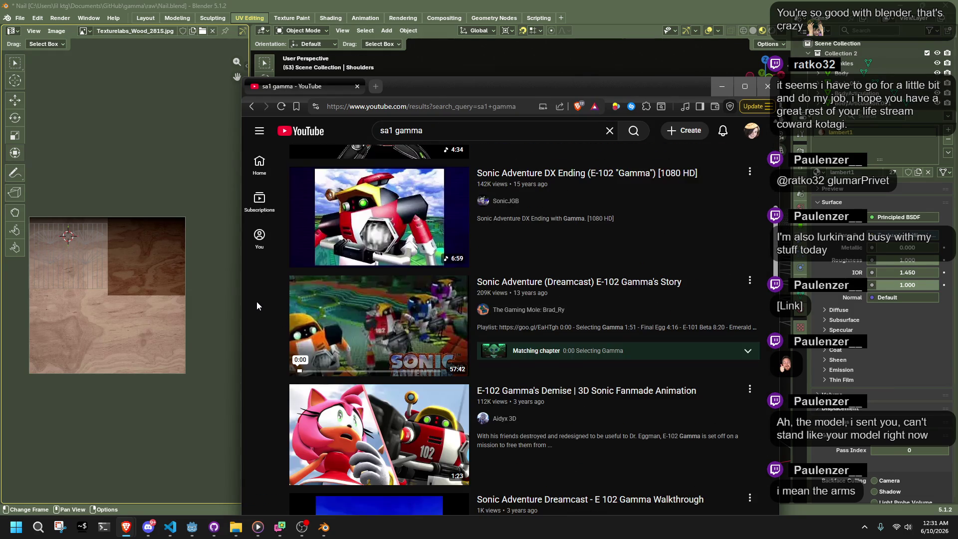
{"action": "mouse_move", "coordinate": [373, 294]}
{"action": "scroll", "coordinate": [258, 327], "scroll_direction": "down", "scroll_amount": 4}
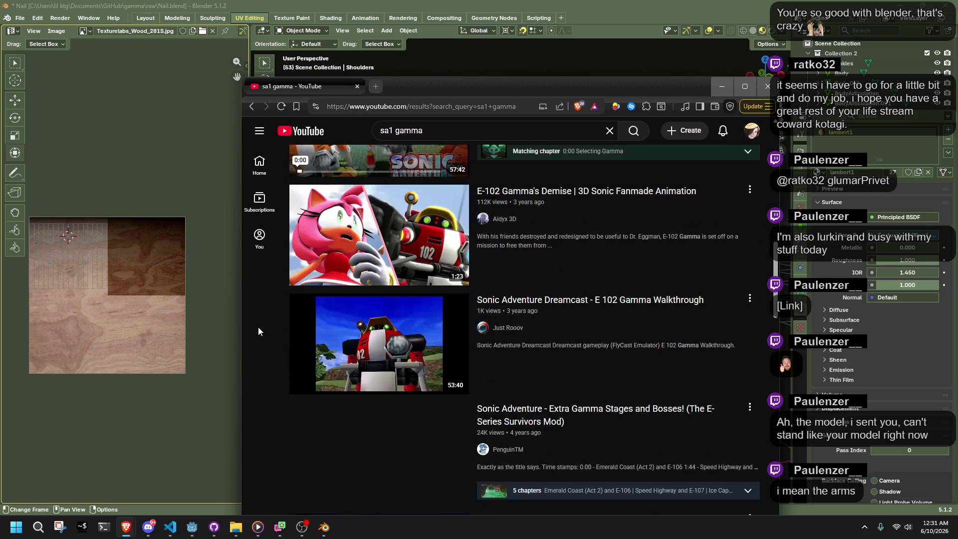
Play the Sonic Adventure Dreamcast E 102 Gamma Walkthrough and skip ahead to 6:05
{"action": "left_click", "coordinate": [357, 349]}
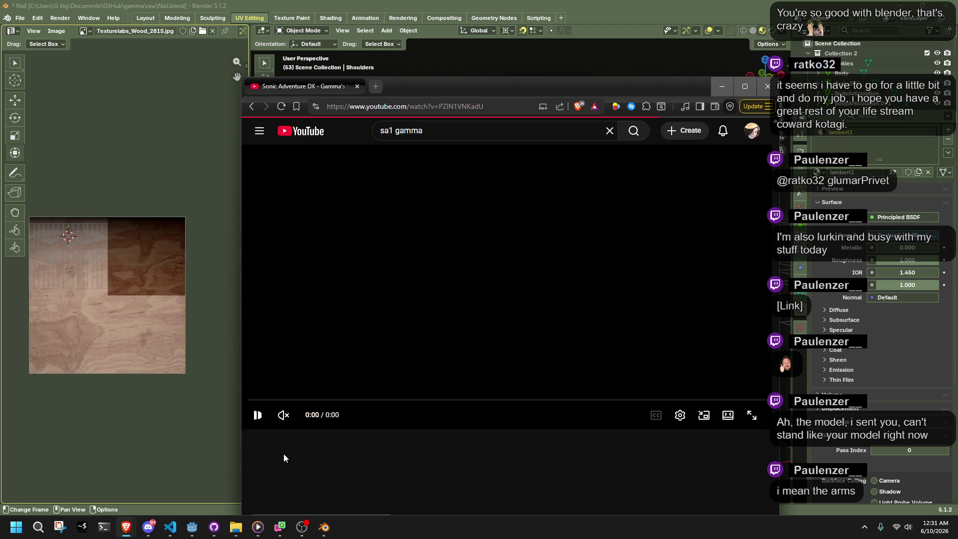
{"action": "left_click", "coordinate": [278, 399]}
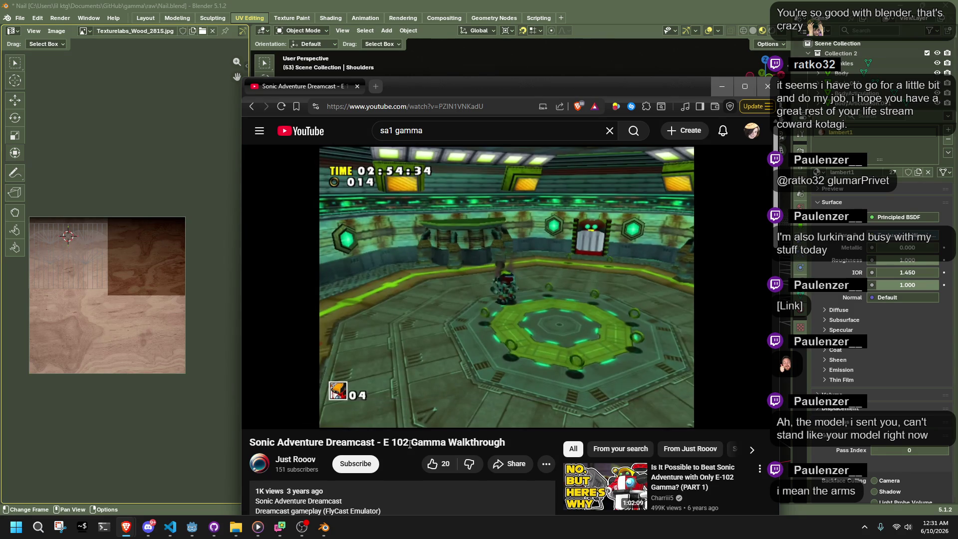
{"action": "left_click_drag", "start_coordinate": [298, 405], "coordinate": [306, 403]}
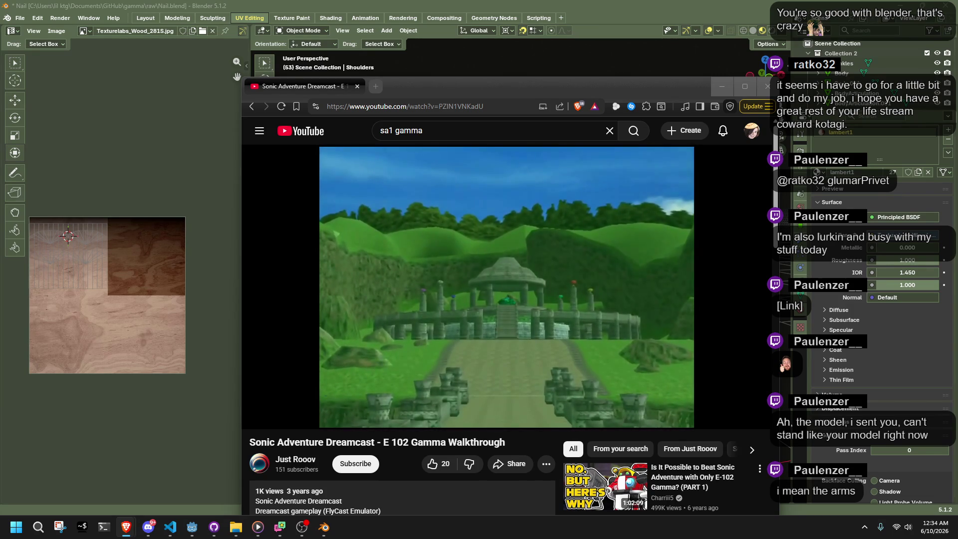
Skip the E 102 Gamma walkthrough forward in jumps from 14:12 to 24:53
{"action": "left_click", "coordinate": [386, 400]}
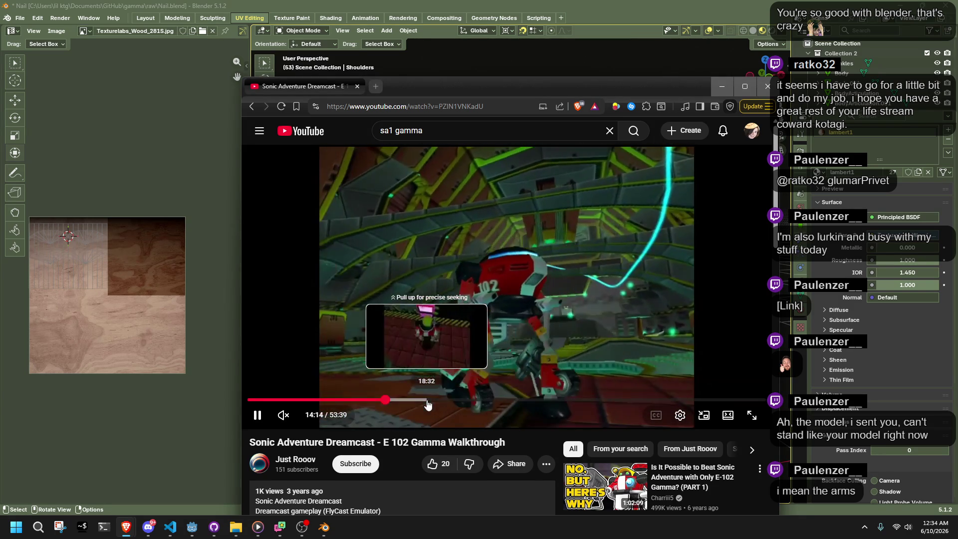
{"action": "left_click", "coordinate": [426, 402]}
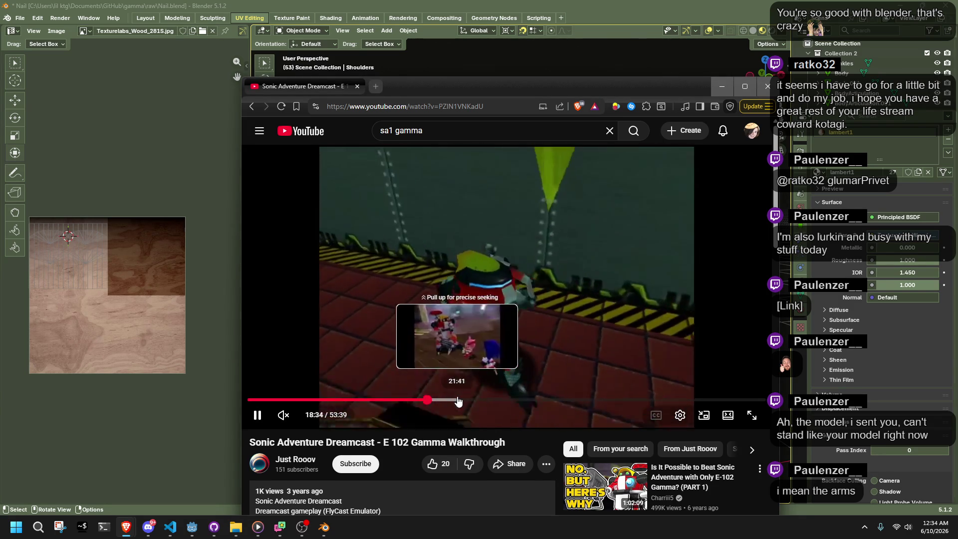
{"action": "left_click", "coordinate": [469, 403]}
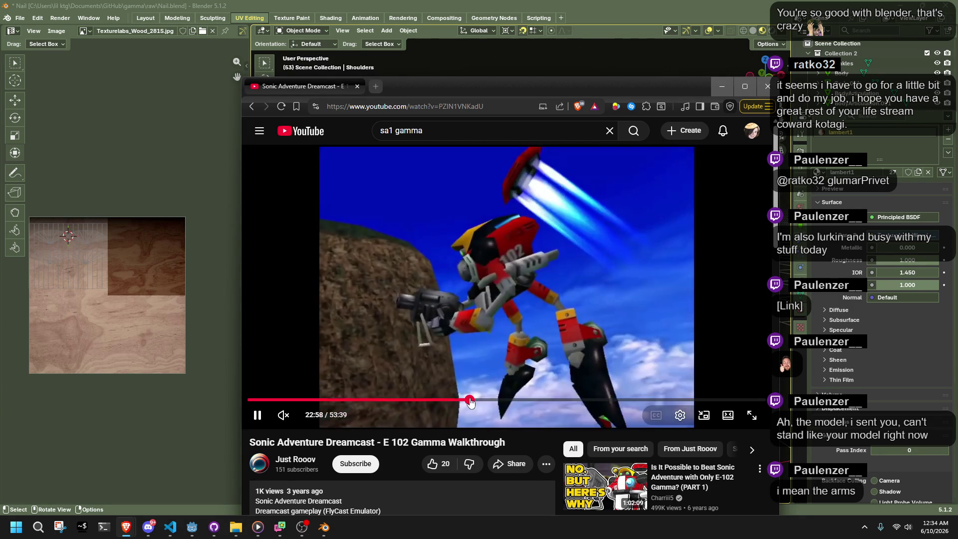
{"action": "left_click", "coordinate": [474, 402]}
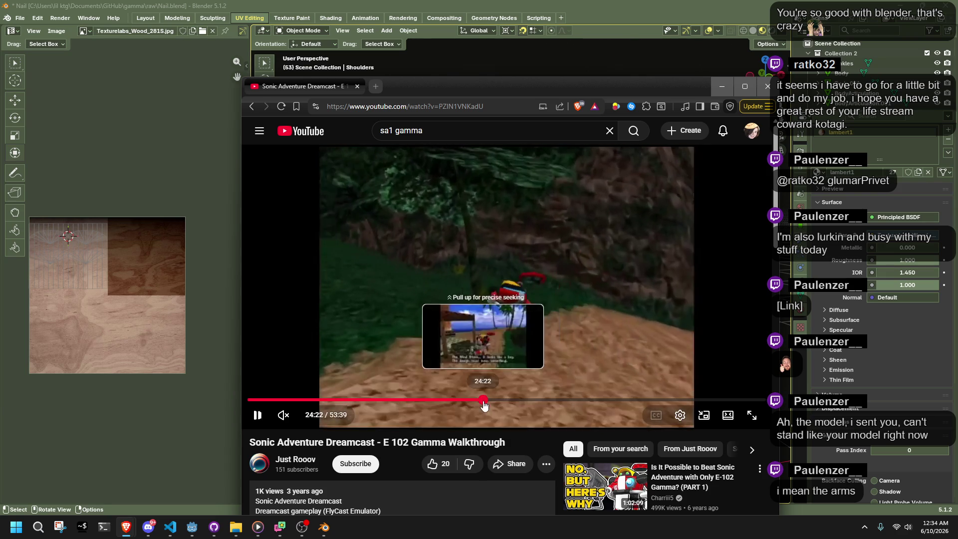
{"action": "left_click", "coordinate": [483, 403]}
{"action": "left_click", "coordinate": [487, 403]}
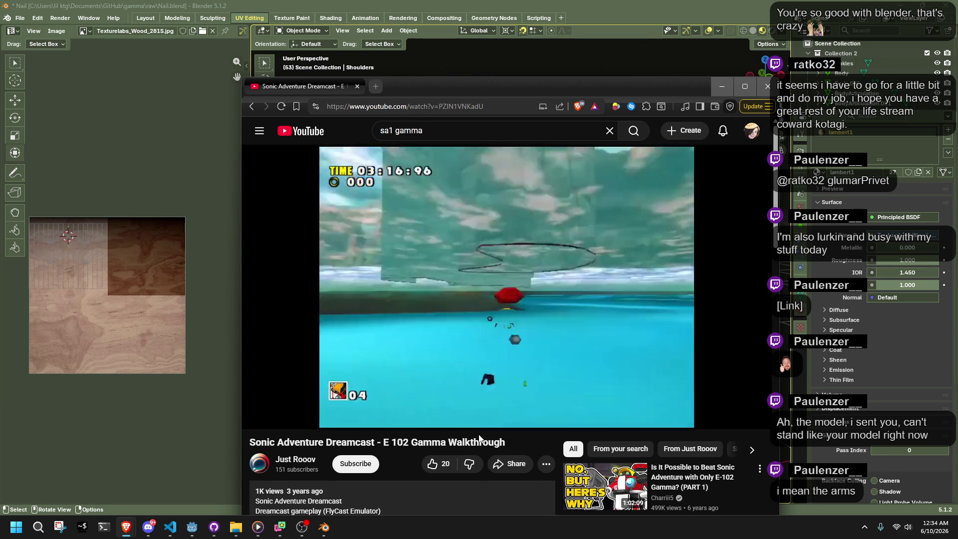
{"action": "key", "text": "Right"}
{"action": "key", "text": "Left"}
{"action": "key", "text": "Left"}
{"action": "key", "text": "Left"}
{"action": "key", "text": "Left"}
{"action": "key", "text": "Left"}
{"action": "key", "text": "Left"}
{"action": "key", "text": "Right"}
{"action": "key", "text": "Right"}
{"action": "key", "text": "Right"}
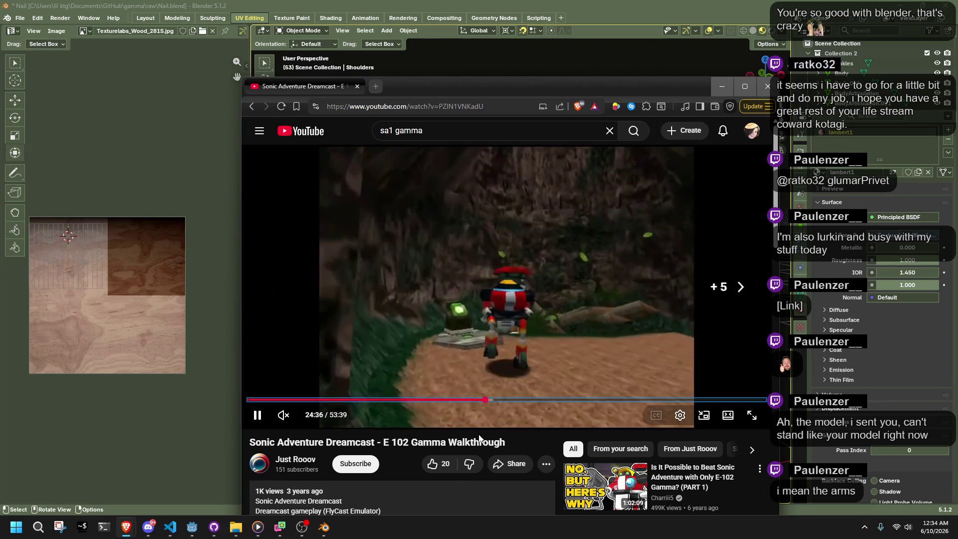
{"action": "key", "text": "Right"}
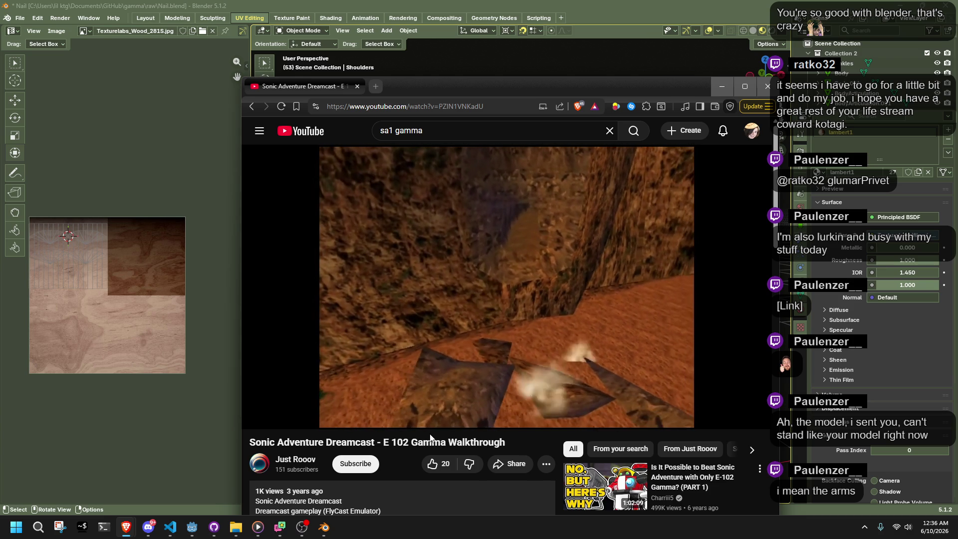
{"action": "scroll", "coordinate": [473, 449], "scroll_direction": "down", "scroll_amount": 6}
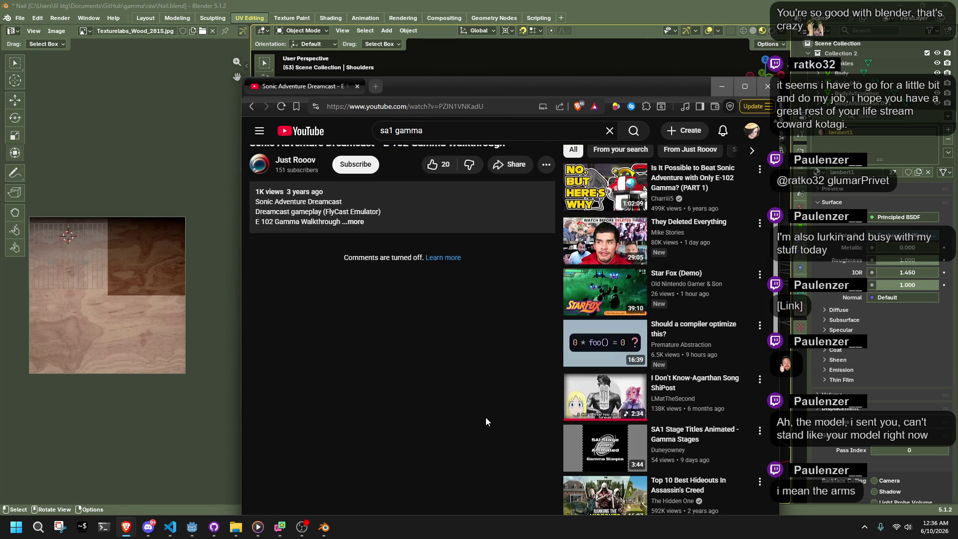
{"action": "scroll", "coordinate": [486, 417], "scroll_direction": "up", "scroll_amount": 6}
Close the browser window and save Nail.blend
{"action": "left_click_drag", "start_coordinate": [477, 95], "coordinate": [556, 56]}
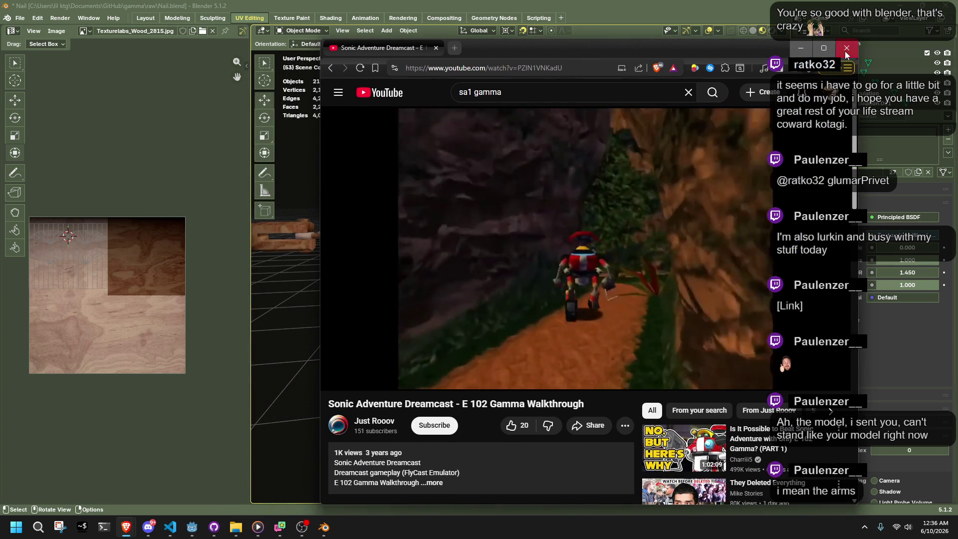
{"action": "left_click", "coordinate": [847, 50]}
{"action": "mouse_move", "coordinate": [508, 222]}
{"action": "middle_mouse_down"}
{"action": "mouse_move", "coordinate": [459, 280]}
{"action": "mouse_move", "coordinate": [376, 285]}
{"action": "mouse_move", "coordinate": [637, 230]}
{"action": "mouse_move", "coordinate": [612, 257]}
{"action": "mouse_move", "coordinate": [565, 268]}
{"action": "mouse_move", "coordinate": [573, 280]}
{"action": "mouse_move", "coordinate": [701, 302]}
{"action": "mouse_move", "coordinate": [720, 252]}
{"action": "mouse_move", "coordinate": [407, 255]}
{"action": "mouse_move", "coordinate": [499, 180]}
{"action": "mouse_move", "coordinate": [496, 157]}
{"action": "mouse_move", "coordinate": [544, 260]}
{"action": "mouse_move", "coordinate": [538, 301]}
{"action": "mouse_move", "coordinate": [552, 364]}
{"action": "mouse_move", "coordinate": [601, 382]}
{"action": "mouse_move", "coordinate": [363, 408]}
{"action": "mouse_move", "coordinate": [484, 421]}
{"action": "mouse_move", "coordinate": [566, 302]}
{"action": "mouse_move", "coordinate": [529, 287]}
{"action": "mouse_move", "coordinate": [524, 256]}
{"action": "mouse_move", "coordinate": [573, 266]}
{"action": "middle_mouse_up"}
{"action": "key", "text": "ctrl+s"}
Select and then deselect the Hands object, and save Nail.blend again
{"action": "left_click", "coordinate": [633, 215]}
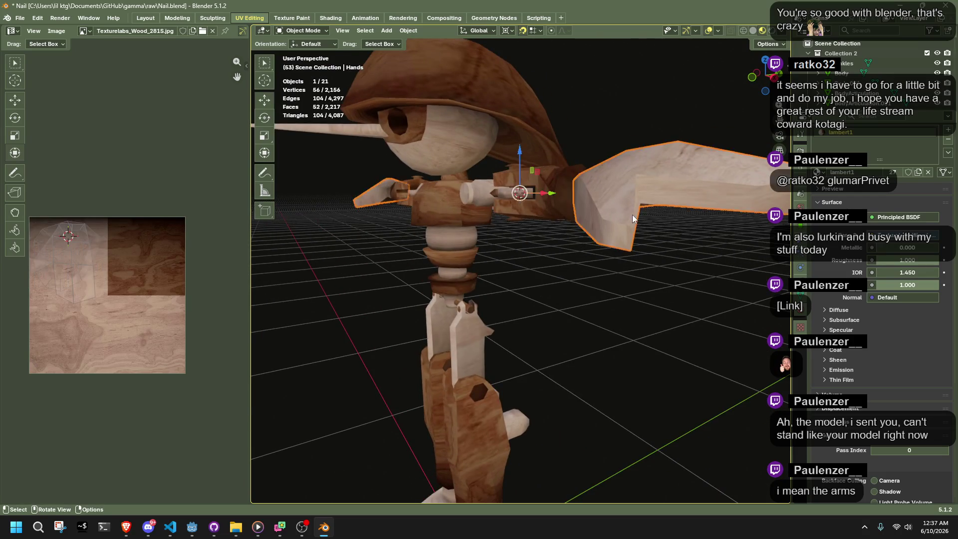
{"action": "scroll", "coordinate": [632, 214], "scroll_direction": "down", "scroll_amount": 3}
{"action": "left_click", "coordinate": [595, 316]}
{"action": "scroll", "coordinate": [540, 298], "scroll_direction": "up", "scroll_amount": 1}
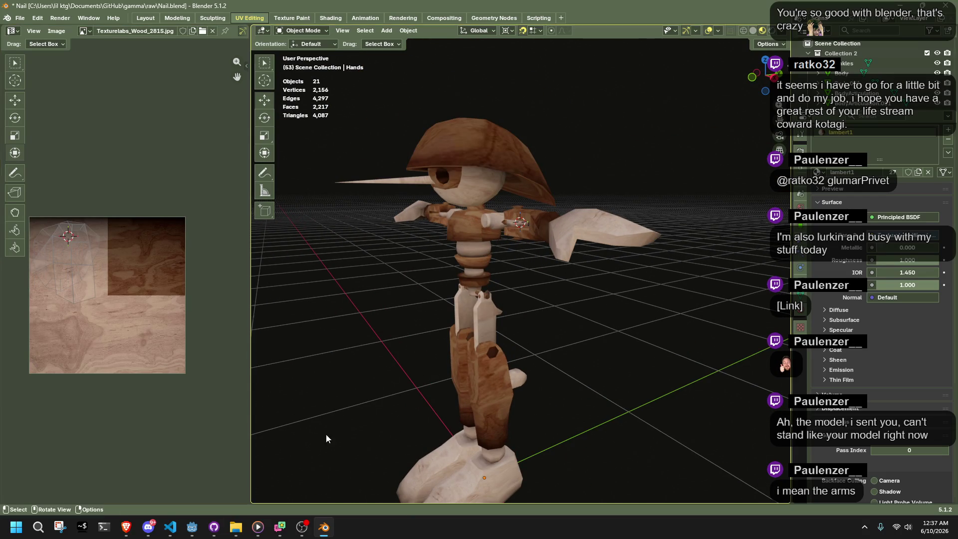
{"action": "key", "text": "ctrl+s"}
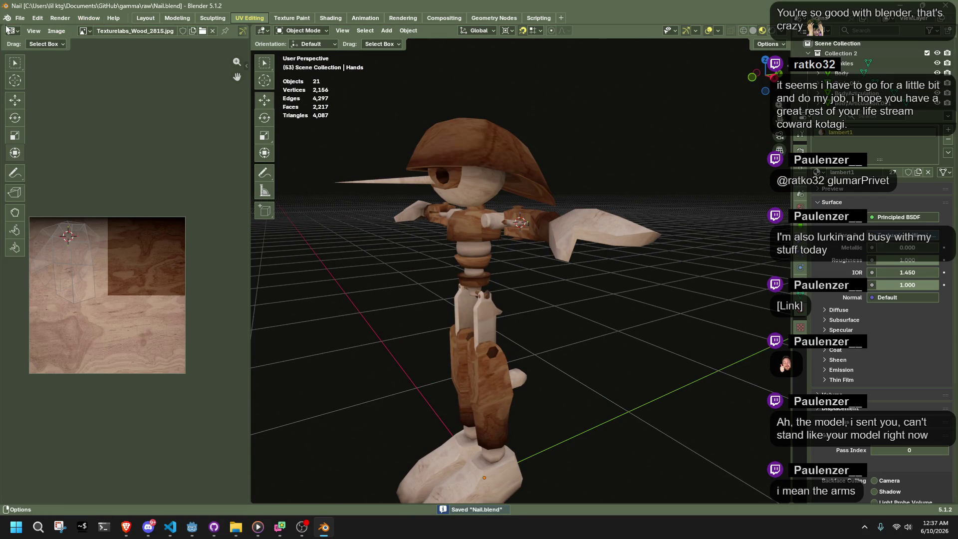
{"action": "left_click", "coordinate": [20, 18]}
Open slink.blend from the recent files list
{"action": "mouse_move", "coordinate": [47, 50]}
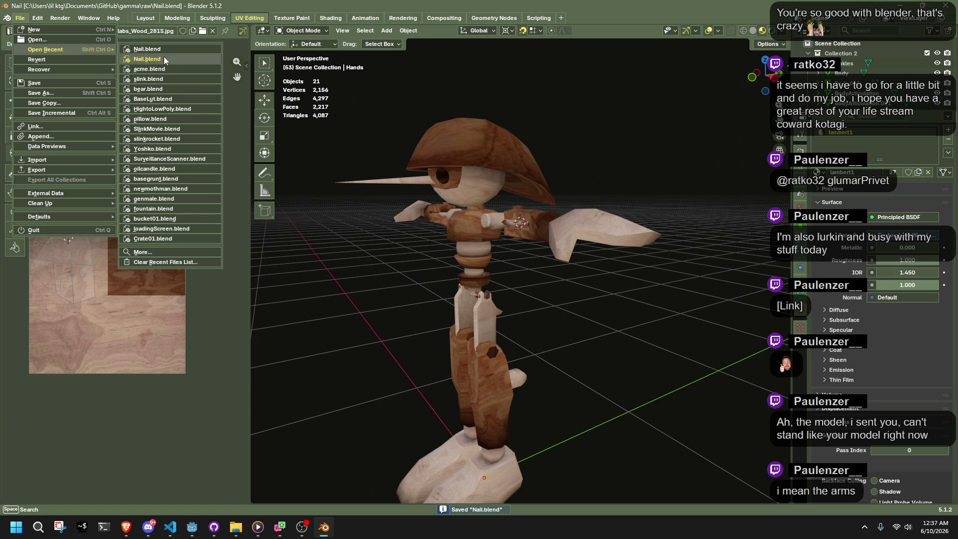
{"action": "left_click", "coordinate": [170, 78]}
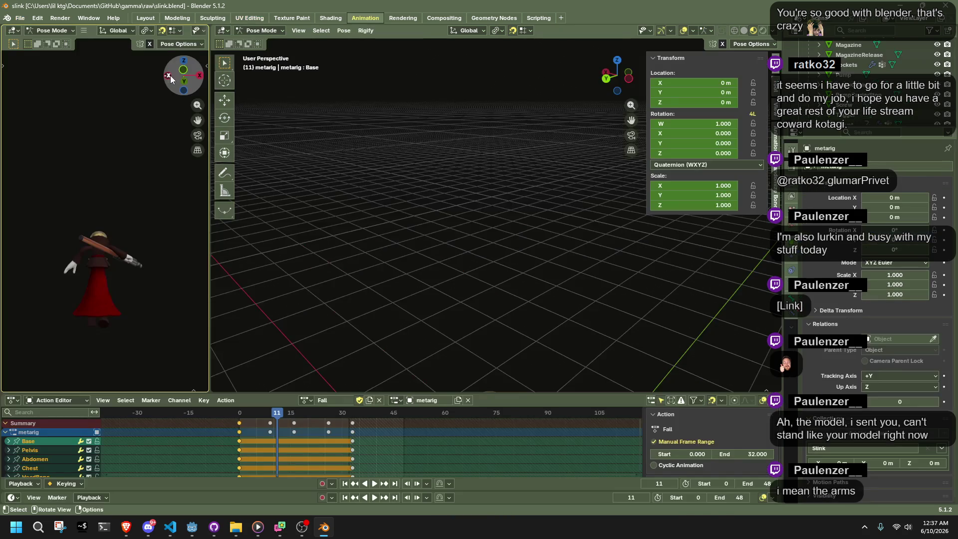
{"action": "mouse_move", "coordinate": [550, 313]}
{"action": "middle_mouse_down"}
{"action": "mouse_move", "coordinate": [526, 298]}
{"action": "mouse_move", "coordinate": [522, 282]}
{"action": "middle_mouse_up"}
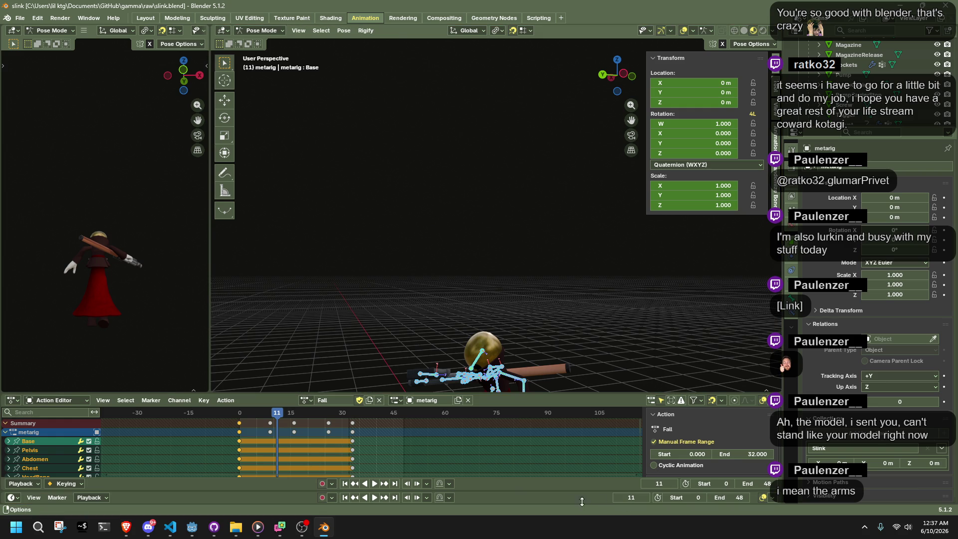
Close the bottom Timeline area so the Action Editor fills the bottom of the screen
{"action": "left_click", "coordinate": [774, 499]}
{"action": "right_click", "coordinate": [570, 495]}
{"action": "left_click", "coordinate": [537, 503]}
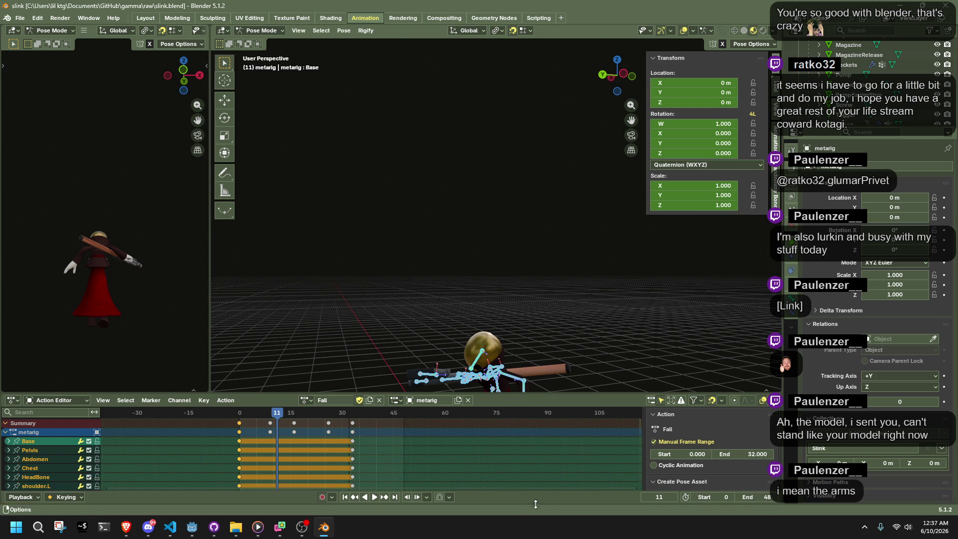
{"action": "left_click_drag", "start_coordinate": [238, 412], "coordinate": [253, 412]}
{"action": "left_click", "coordinate": [305, 400]}
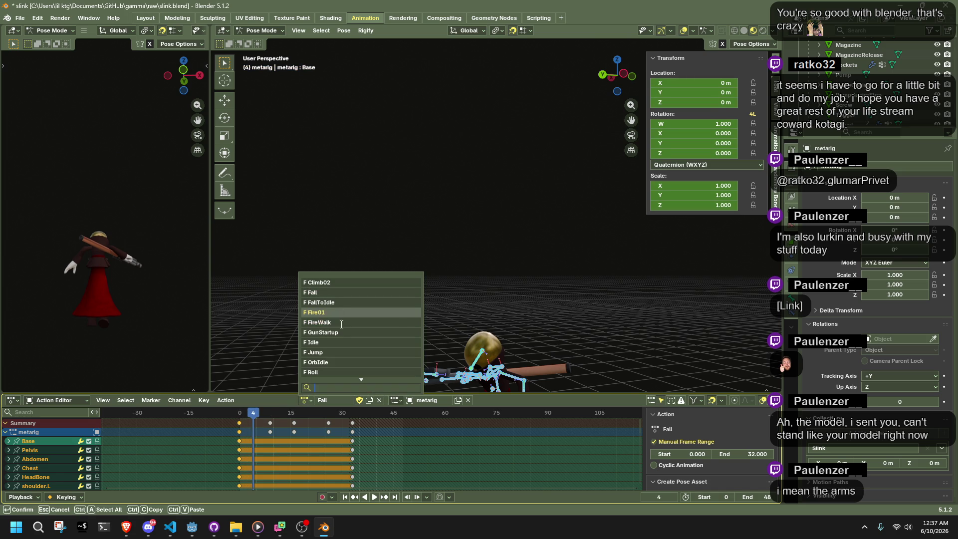
Switch the rig's action from Fall to Idle, discarding the Idle.001 copy
{"action": "left_click", "coordinate": [328, 343]}
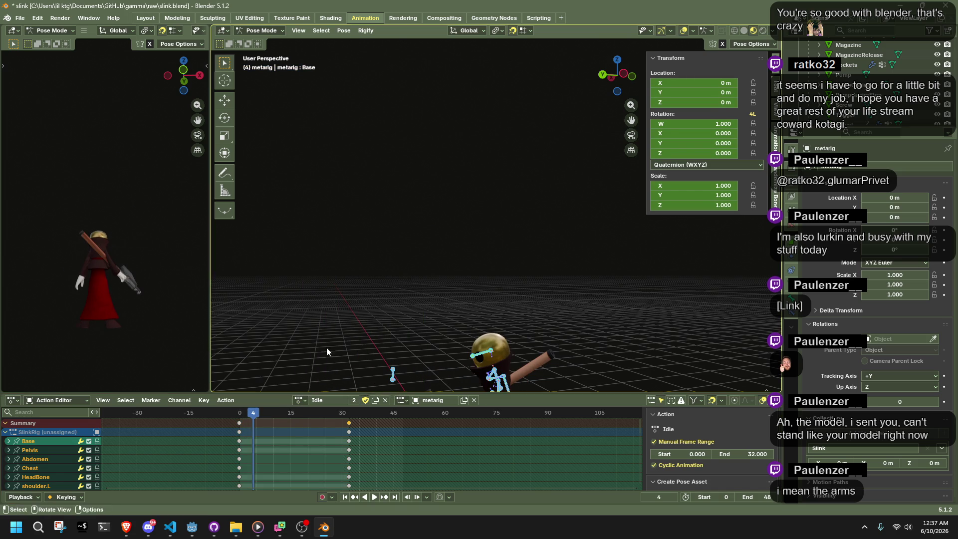
{"action": "left_click", "coordinate": [353, 400]}
{"action": "left_click", "coordinate": [305, 400]}
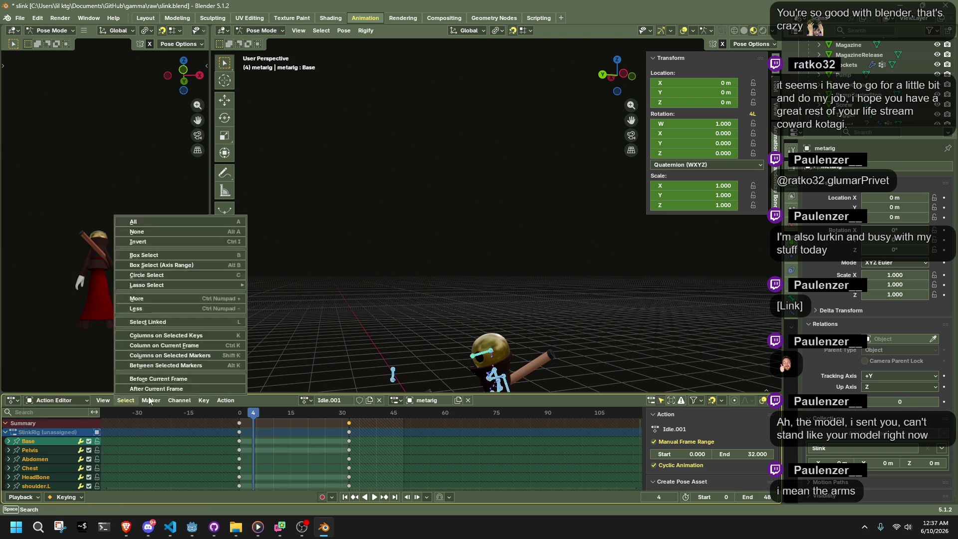
{"action": "left_click", "coordinate": [380, 400]}
{"action": "left_click", "coordinate": [354, 401]}
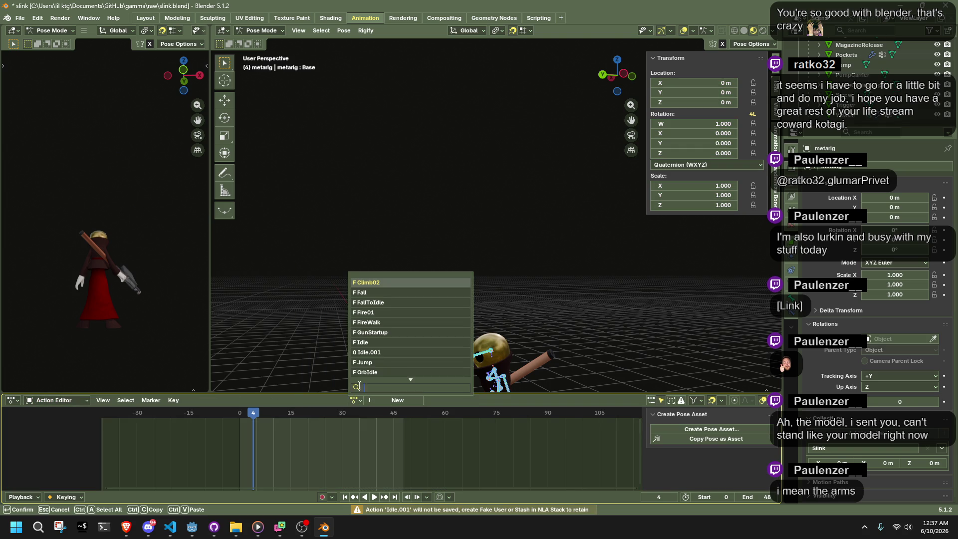
{"action": "left_click", "coordinate": [381, 342]}
Save slink.blend and purge its unused data-blocks
{"action": "key", "text": "ctrl+s"}
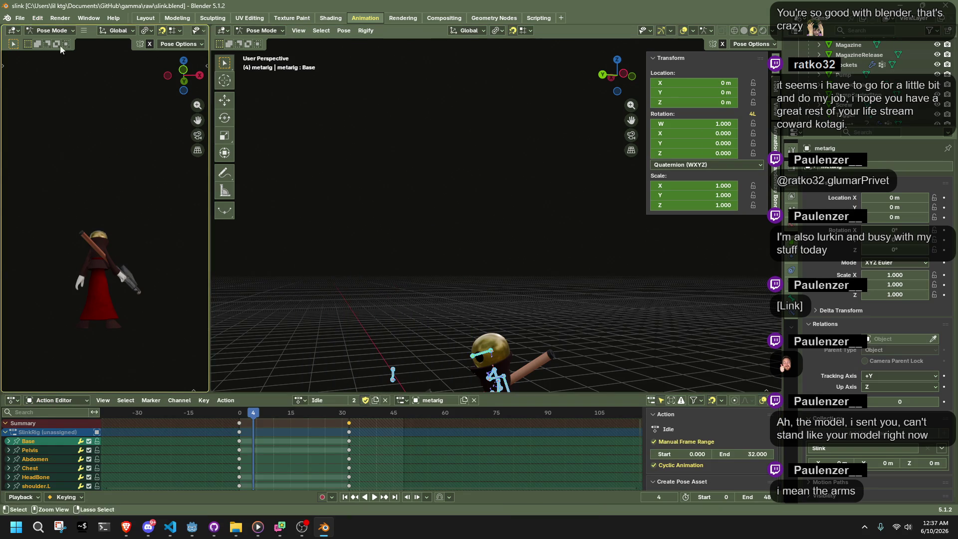
{"action": "left_click", "coordinate": [19, 18]}
{"action": "mouse_move", "coordinate": [92, 205]}
{"action": "left_click", "coordinate": [154, 201]}
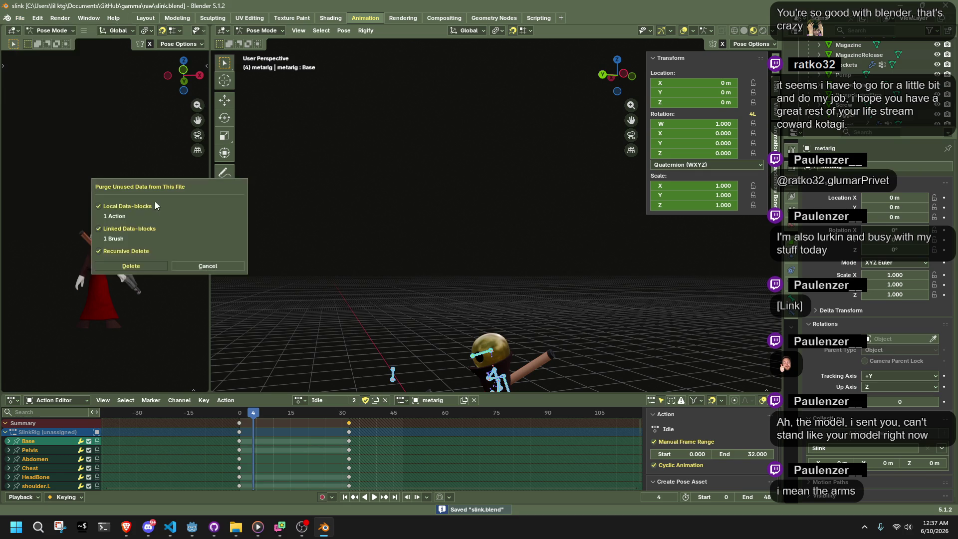
{"action": "left_click", "coordinate": [153, 262]}
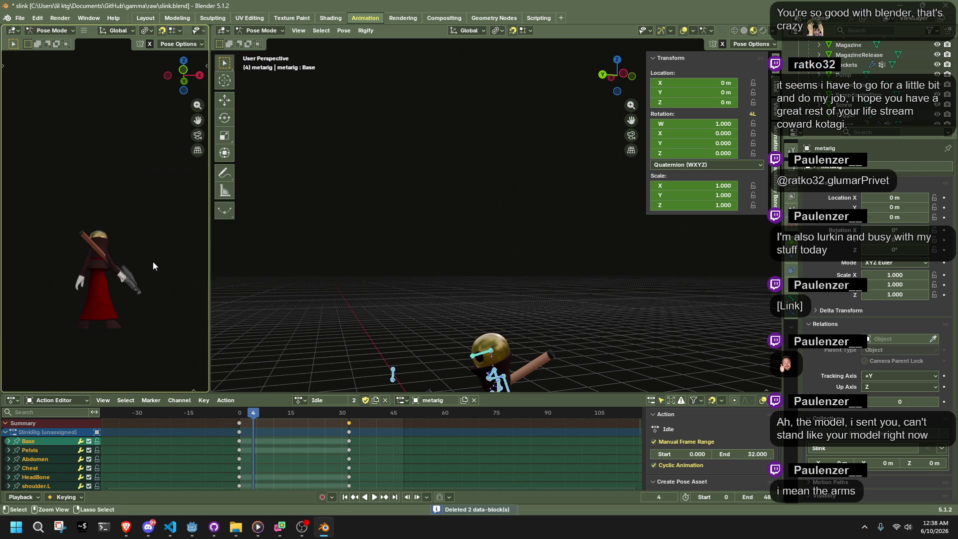
Split the Action Editor into two stacked editors, then close the extra lower one
{"action": "middle_click_drag", "start_coordinate": [388, 332], "coordinate": [438, 334]}
{"action": "left_click", "coordinate": [299, 400]}
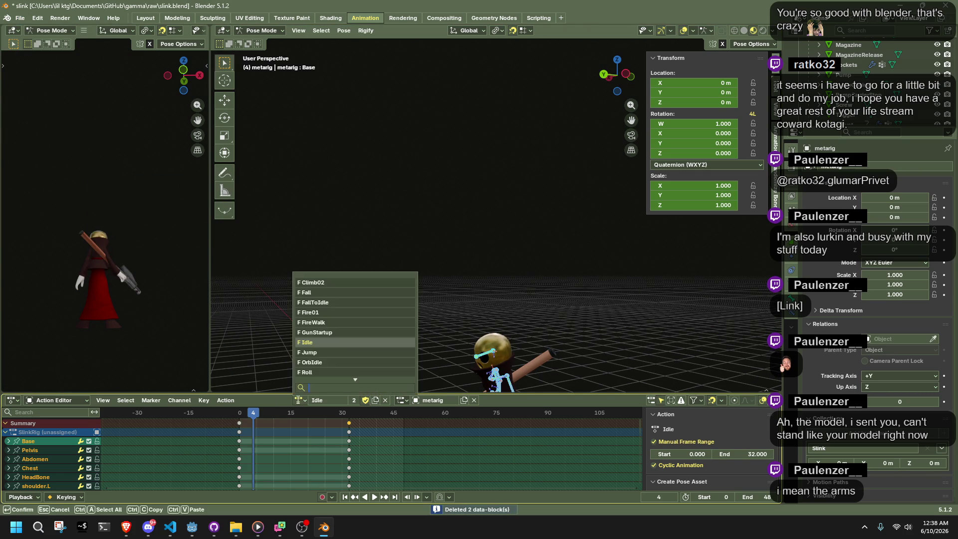
{"action": "key", "text": "Escape"}
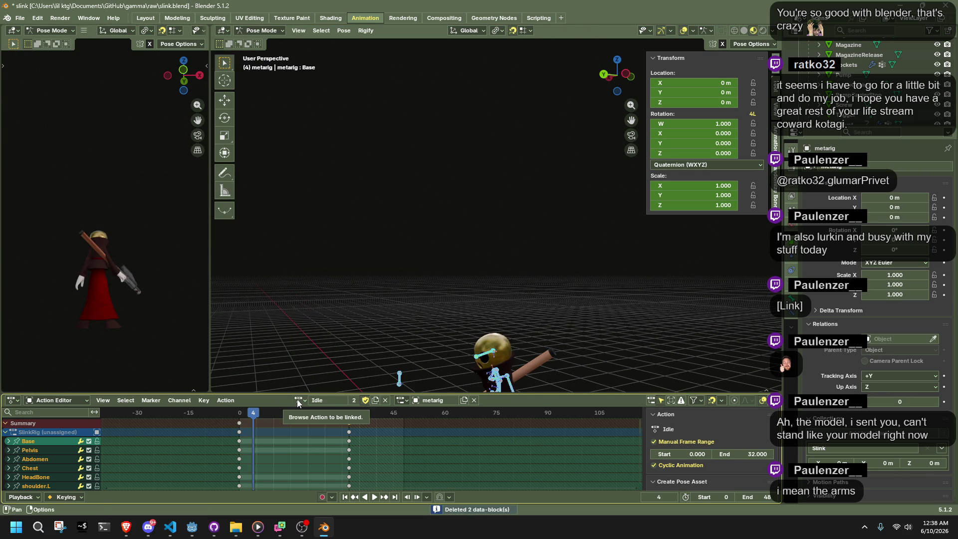
{"action": "left_click_drag", "start_coordinate": [2, 395], "coordinate": [9, 449]}
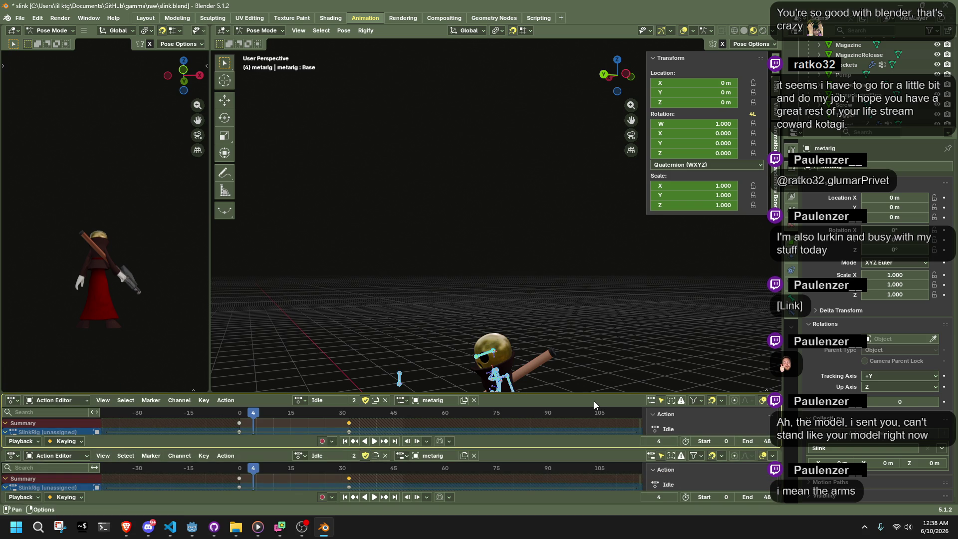
{"action": "right_click", "coordinate": [506, 453]}
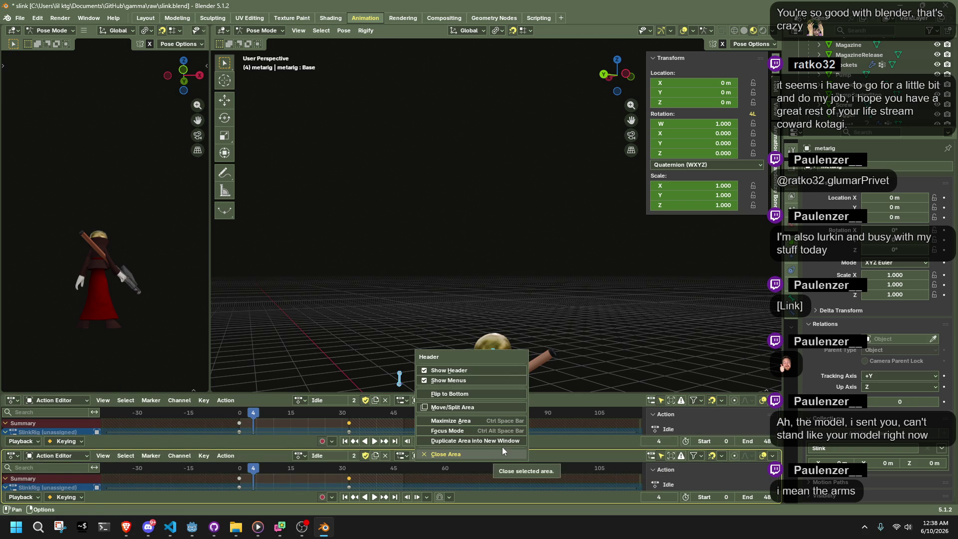
{"action": "left_click", "coordinate": [501, 450]}
{"action": "left_click", "coordinate": [13, 400]}
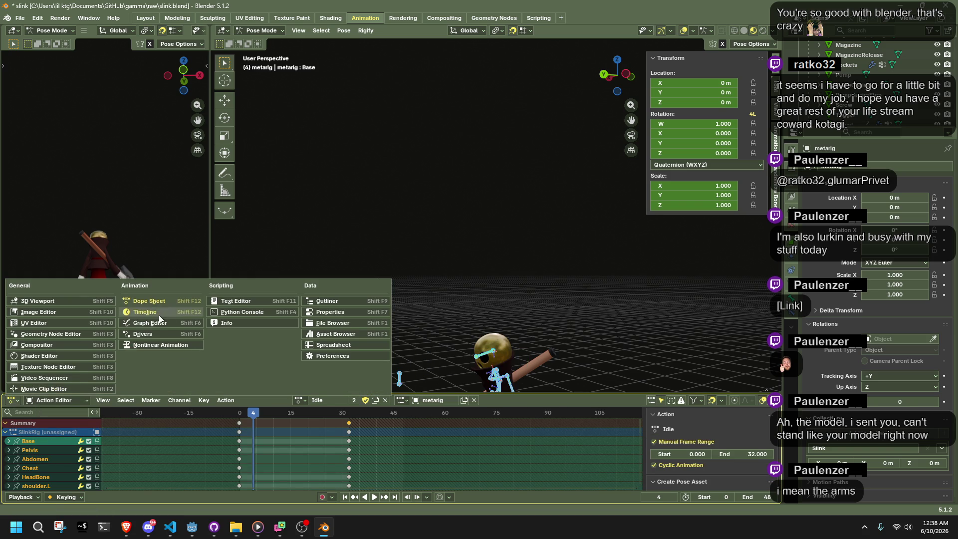
In the Nonlinear Animation editor, delete the metarig's NLA tracks and remove empty animation data
{"action": "left_click", "coordinate": [154, 343]}
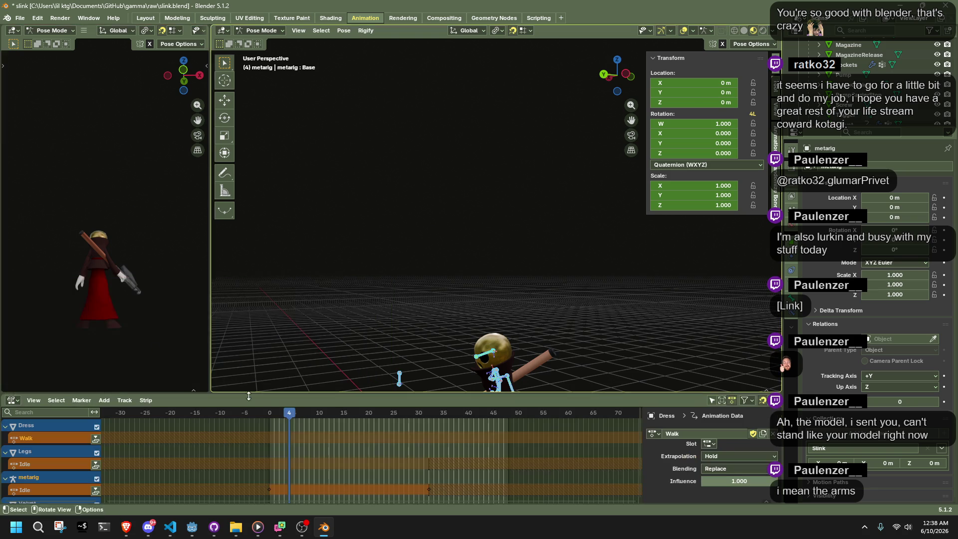
{"action": "middle_click_drag", "start_coordinate": [204, 413], "coordinate": [209, 415]}
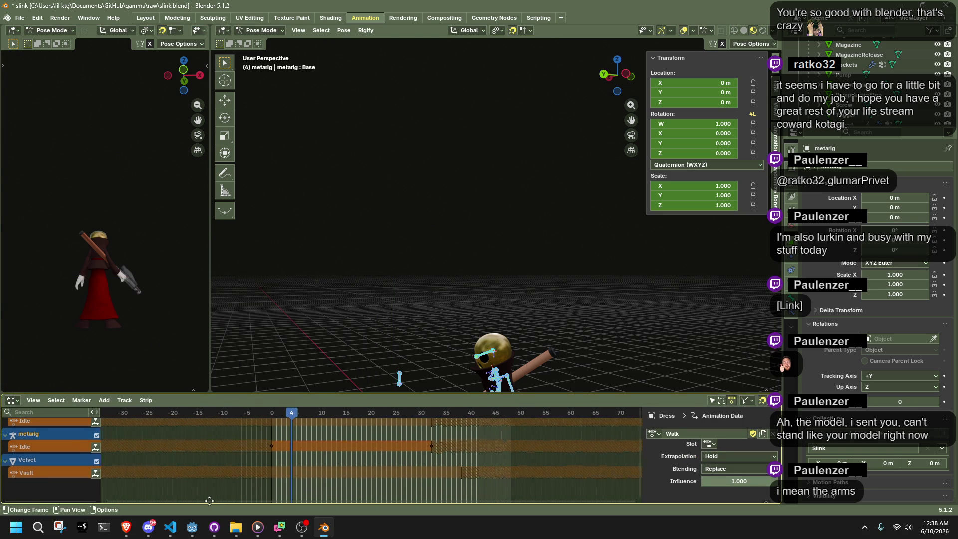
{"action": "left_click", "coordinate": [282, 448]}
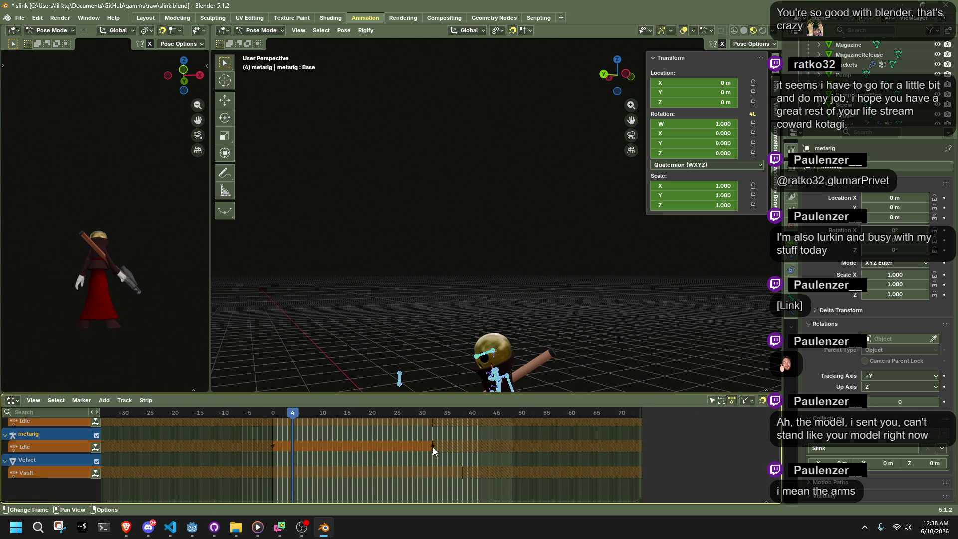
{"action": "left_click", "coordinate": [56, 444]}
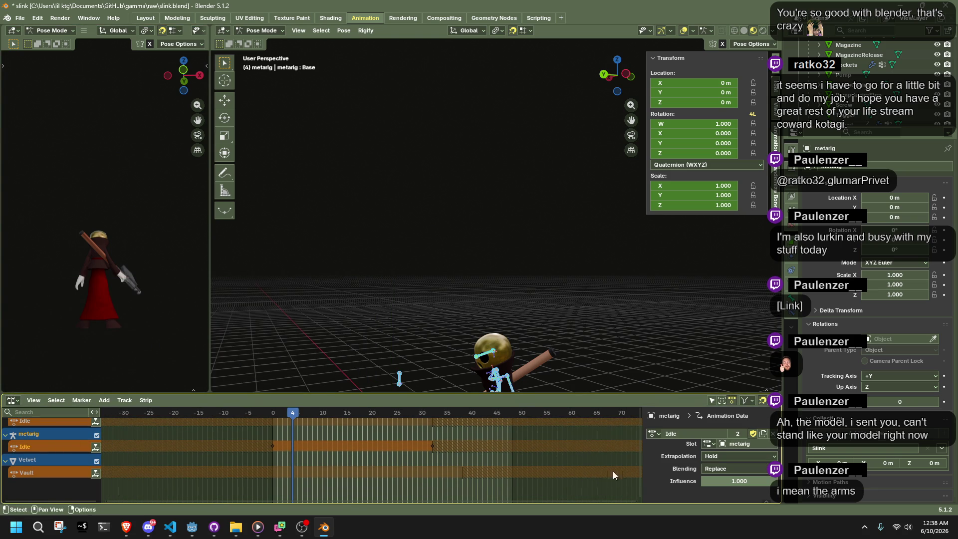
{"action": "right_click", "coordinate": [28, 449]}
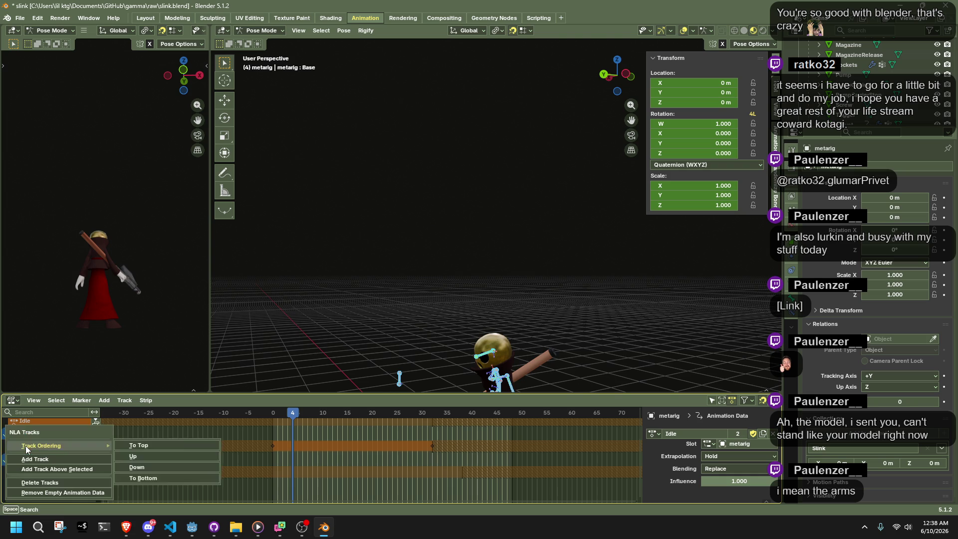
{"action": "left_click", "coordinate": [63, 480]}
{"action": "right_click", "coordinate": [44, 474]}
{"action": "left_click", "coordinate": [45, 473]}
{"action": "right_click", "coordinate": [49, 445]}
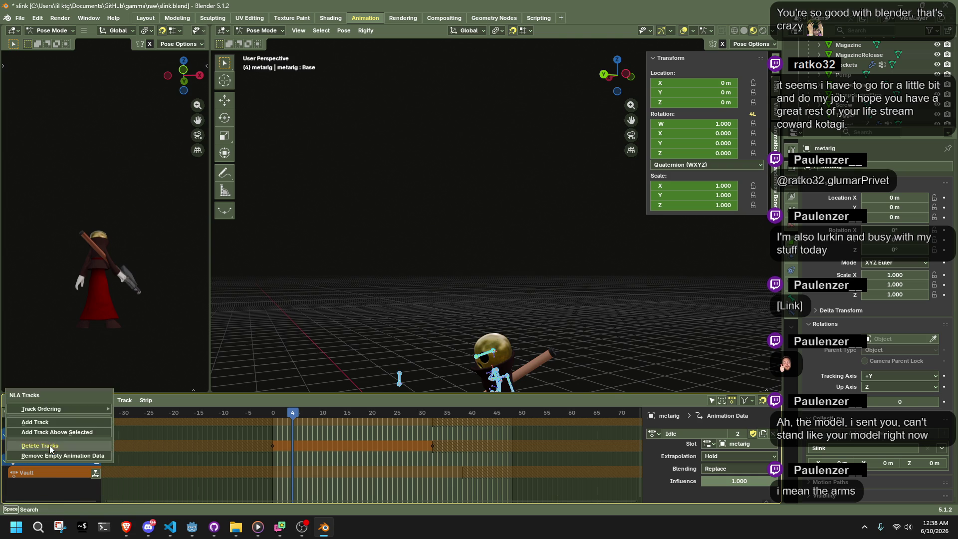
{"action": "left_click", "coordinate": [90, 444]}
{"action": "right_click", "coordinate": [67, 428]}
{"action": "left_click", "coordinate": [67, 433]}
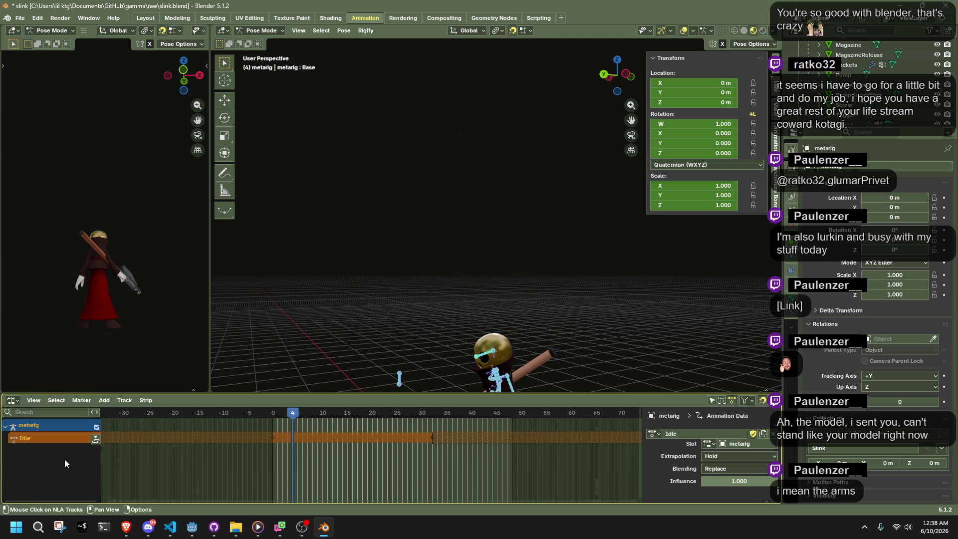
Push the Idle action down into a strip, delete the strip and its track, and clear the empty animation data
{"action": "left_click", "coordinate": [95, 440]}
{"action": "right_click", "coordinate": [295, 448]}
{"action": "left_click", "coordinate": [289, 448]}
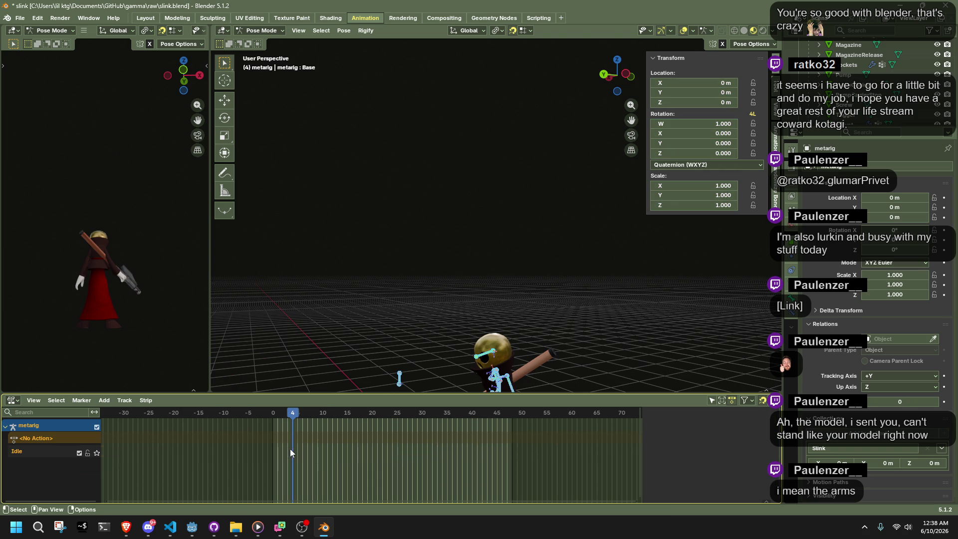
{"action": "right_click", "coordinate": [52, 448]}
{"action": "left_click", "coordinate": [50, 441]}
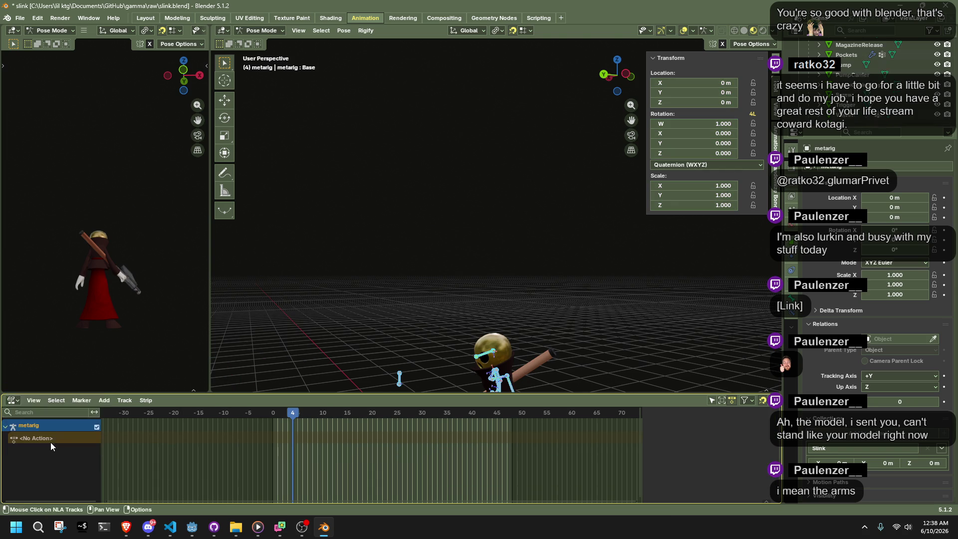
{"action": "right_click", "coordinate": [46, 441]}
{"action": "left_click", "coordinate": [47, 441]}
{"action": "right_click", "coordinate": [46, 424]}
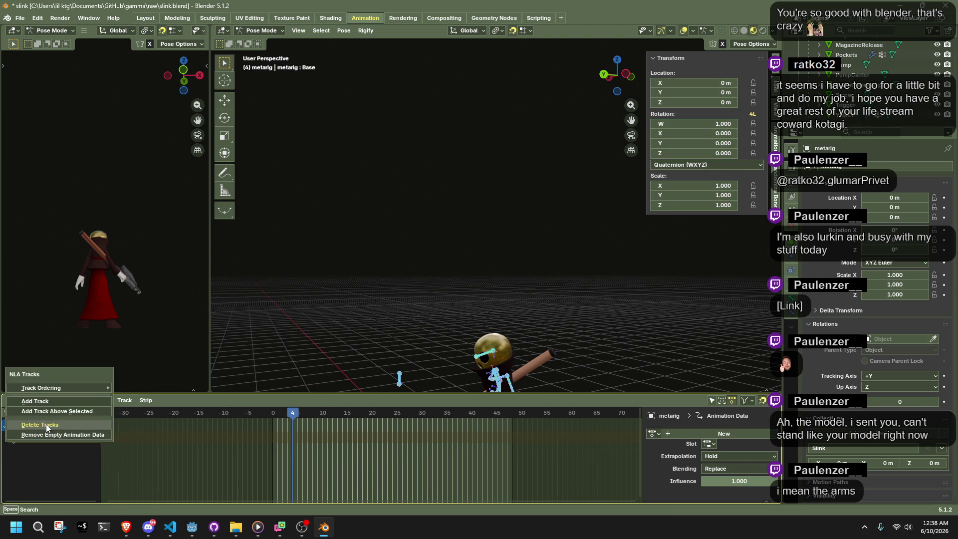
{"action": "left_click", "coordinate": [60, 436]}
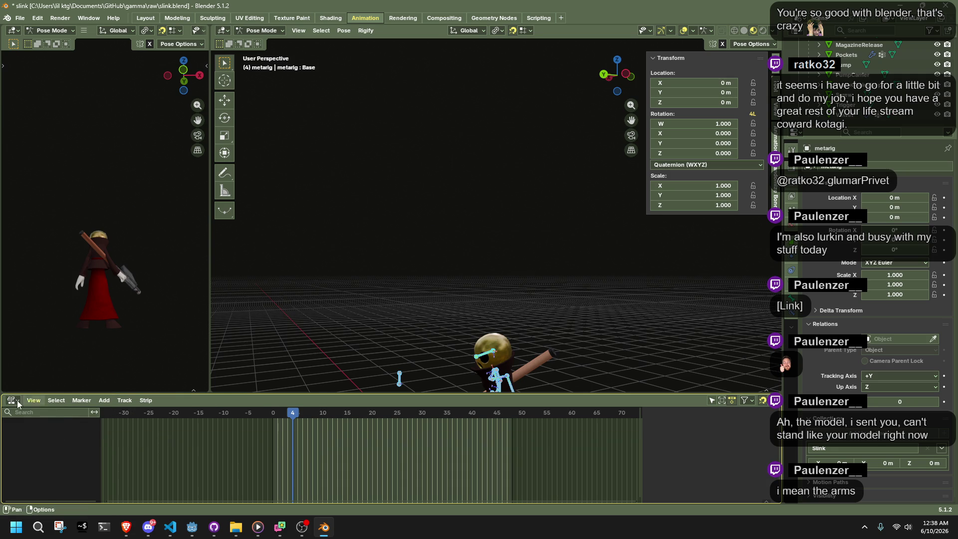
{"action": "left_click", "coordinate": [11, 402]}
Back in the Action Editor, try Idle.001, clear the metarig slot, then reassign the original Idle action
{"action": "left_click", "coordinate": [150, 302]}
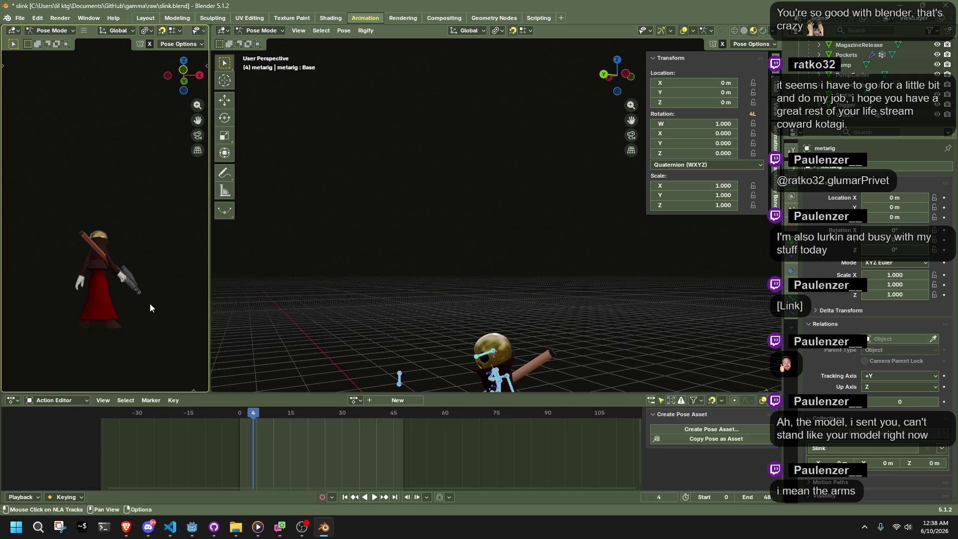
{"action": "left_click", "coordinate": [355, 400]}
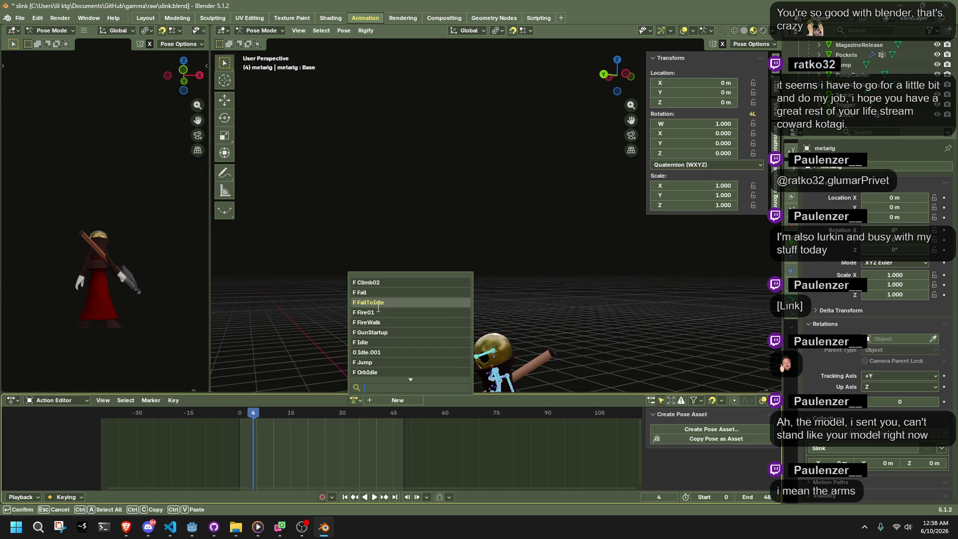
{"action": "left_click", "coordinate": [379, 352]}
{"action": "left_click", "coordinate": [467, 400]}
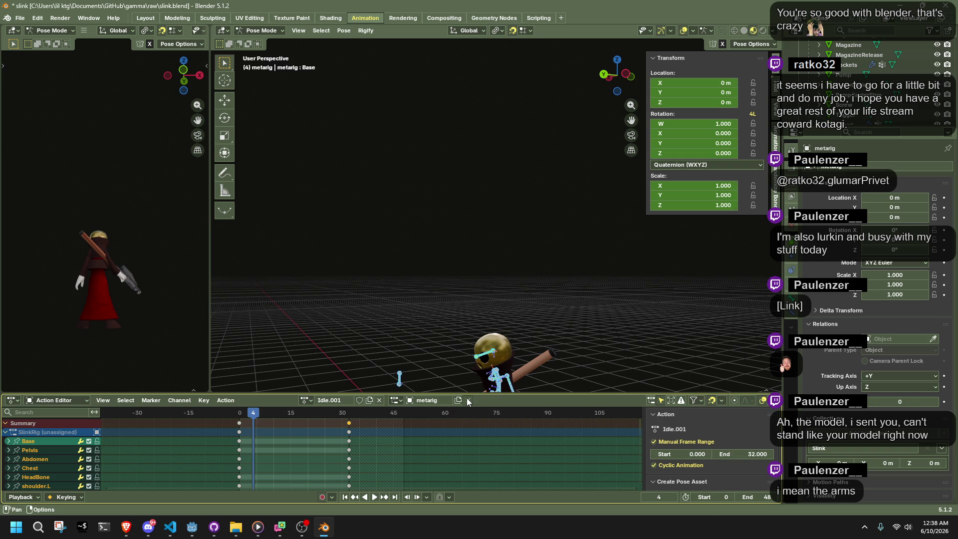
{"action": "left_click", "coordinate": [314, 402]}
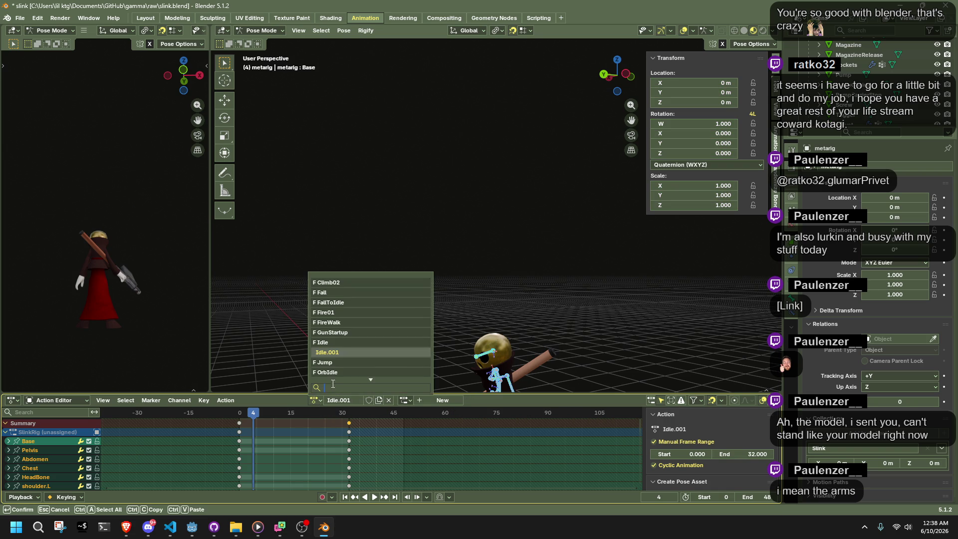
{"action": "left_click", "coordinate": [339, 343]}
{"action": "left_click", "coordinate": [307, 400]}
Save slink.blend again and purge its 2 remaining unused data-blocks
{"action": "key", "text": "Escape"}
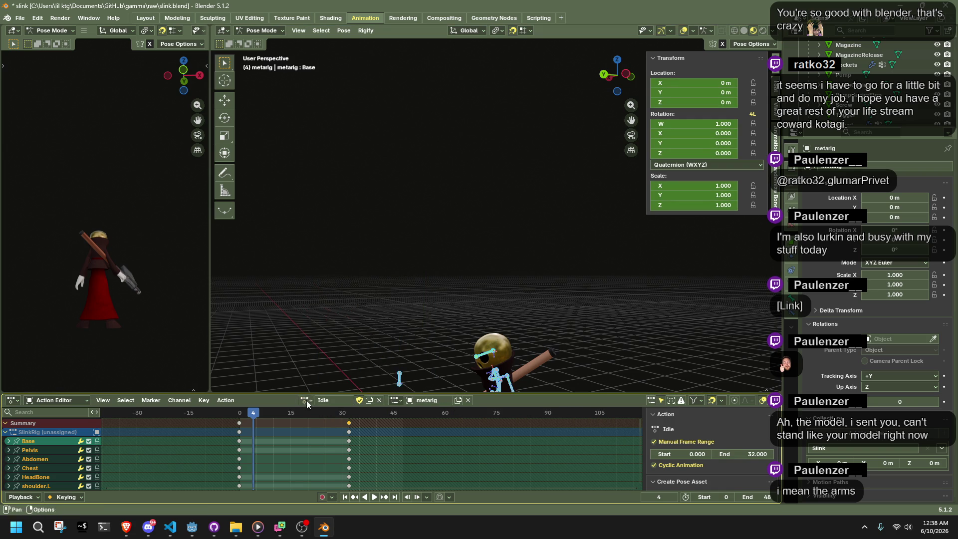
{"action": "left_click", "coordinate": [298, 199]}
{"action": "key", "text": "ctrl+s"}
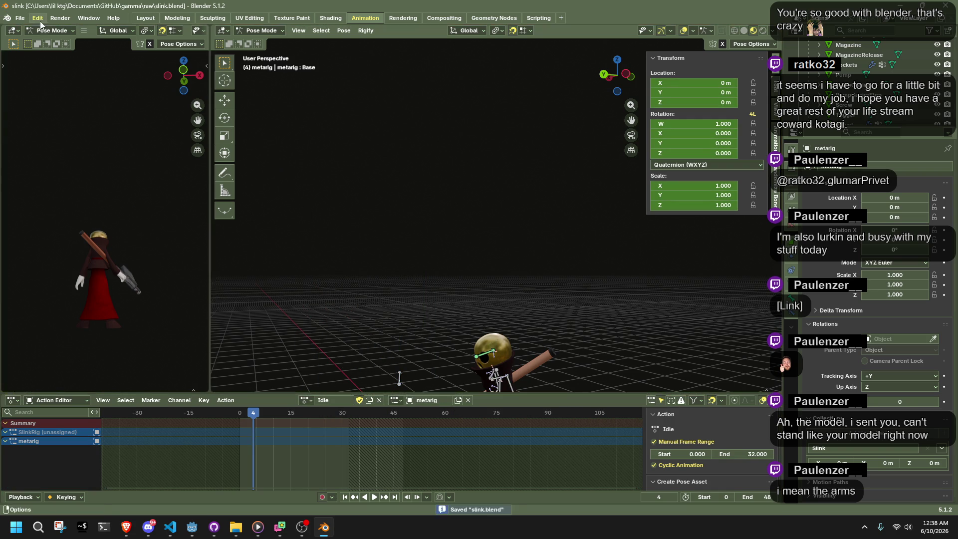
{"action": "left_click", "coordinate": [20, 18]}
{"action": "mouse_move", "coordinate": [55, 171]}
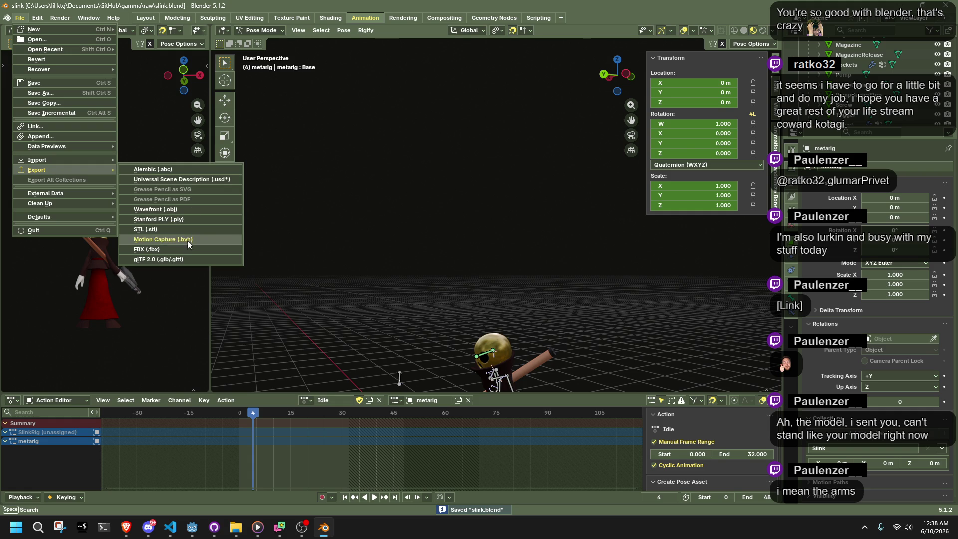
{"action": "mouse_move", "coordinate": [67, 202]}
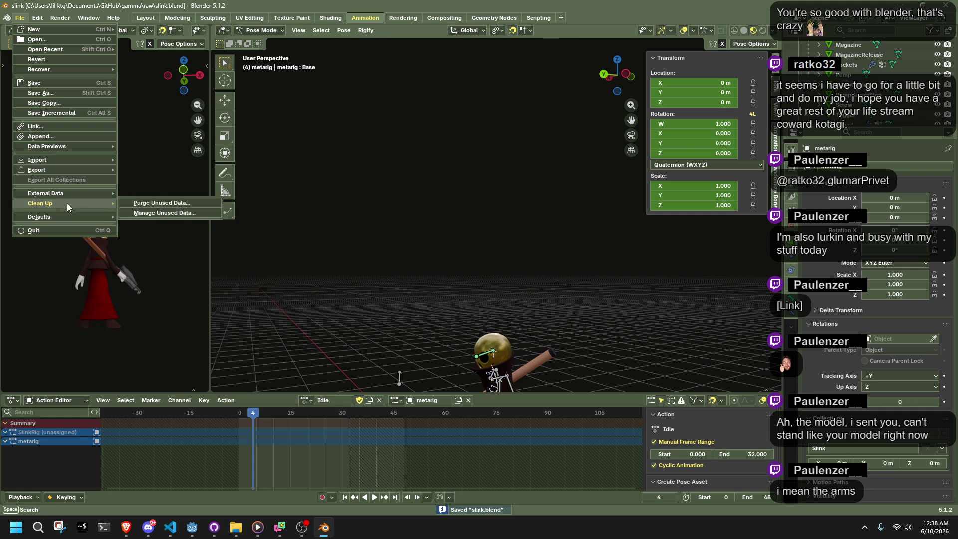
{"action": "left_click", "coordinate": [139, 204]}
{"action": "left_click", "coordinate": [134, 267]}
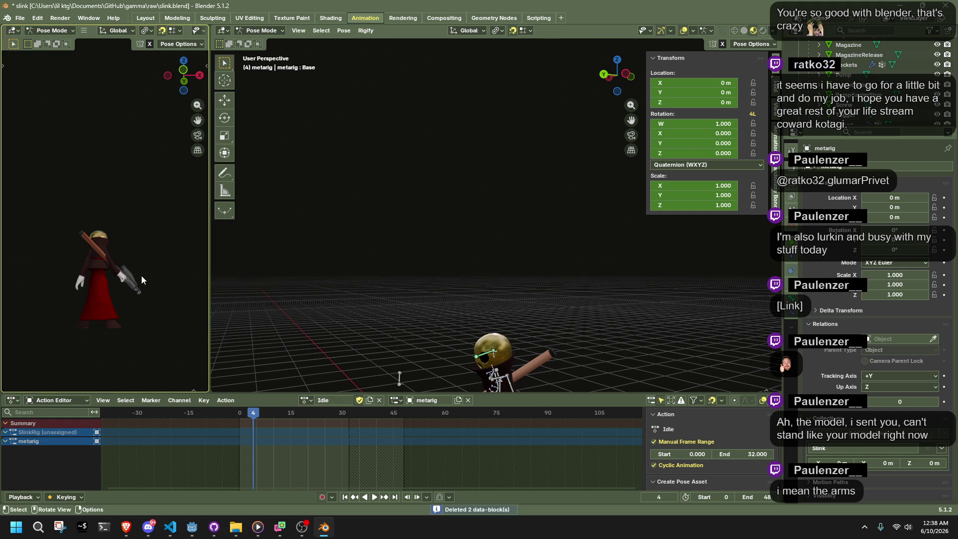
Check the action list, then bring Godot Engine to the front showing player.tscn
{"action": "left_click", "coordinate": [301, 399]}
{"action": "scroll", "coordinate": [344, 367], "scroll_direction": "down", "scroll_amount": 5}
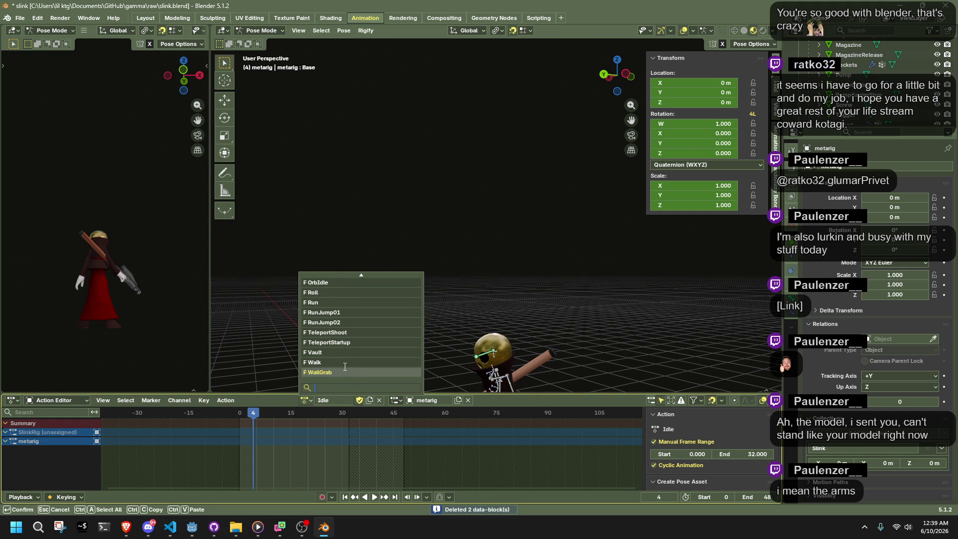
{"action": "scroll", "coordinate": [344, 367], "scroll_direction": "up", "scroll_amount": 8}
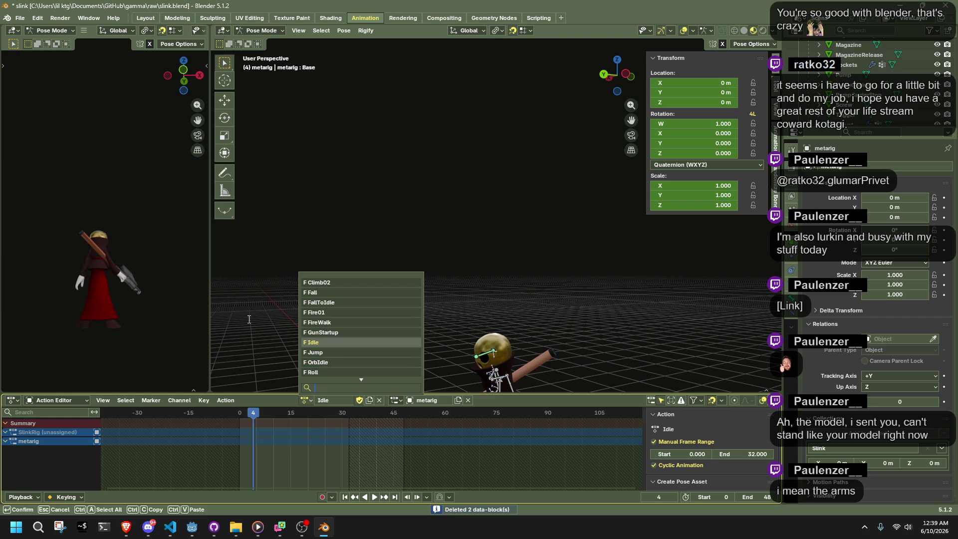
{"action": "key", "text": "Escape"}
{"action": "left_click", "coordinate": [192, 528]}
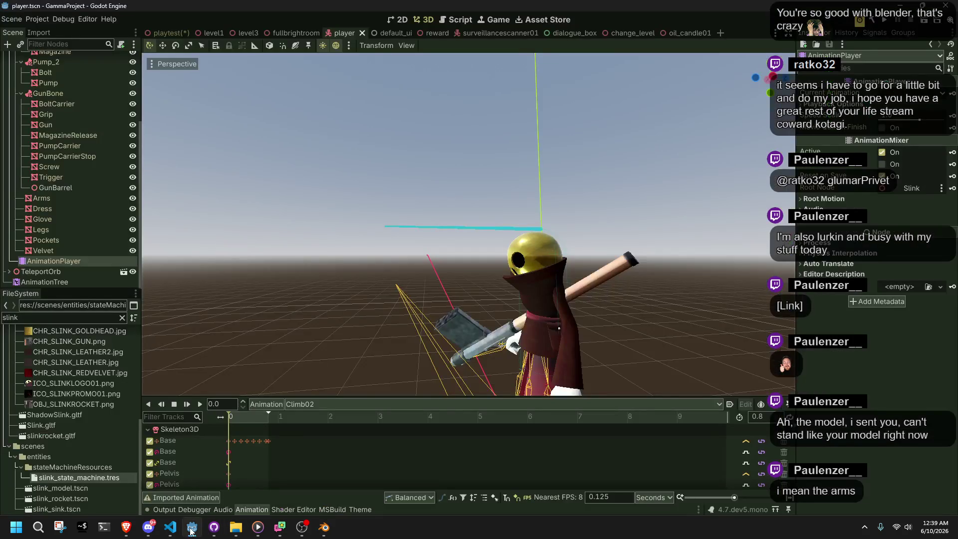
Return to Blender, save the slink .blend file and scrub the animation back to frame 0
{"action": "key", "text": "alt+Tab"}
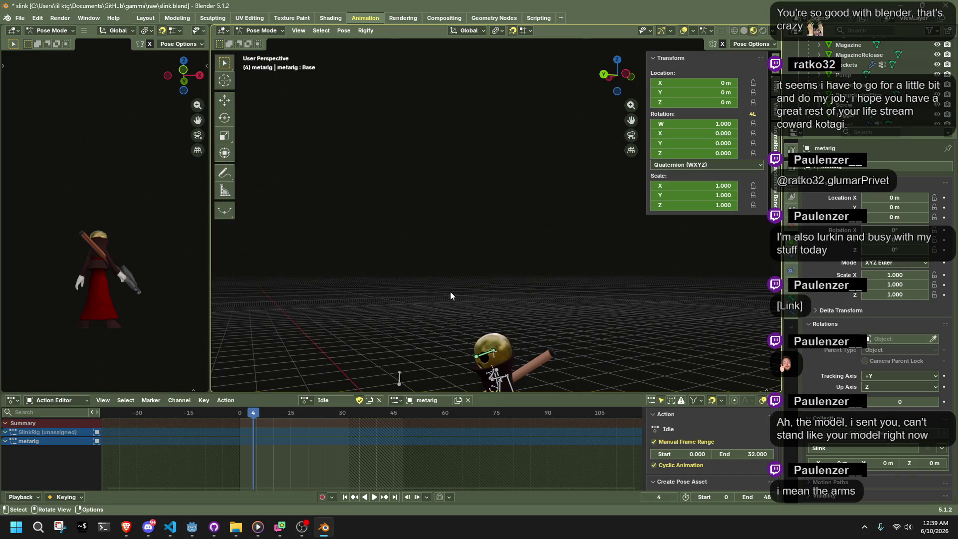
{"action": "key", "text": "ctrl+s"}
{"action": "mouse_move", "coordinate": [250, 410]}
{"action": "left_mouse_down"}
{"action": "mouse_move", "coordinate": [242, 427]}
{"action": "mouse_move", "coordinate": [316, 434]}
{"action": "mouse_move", "coordinate": [225, 463]}
{"action": "mouse_move", "coordinate": [242, 465]}
{"action": "left_mouse_up"}
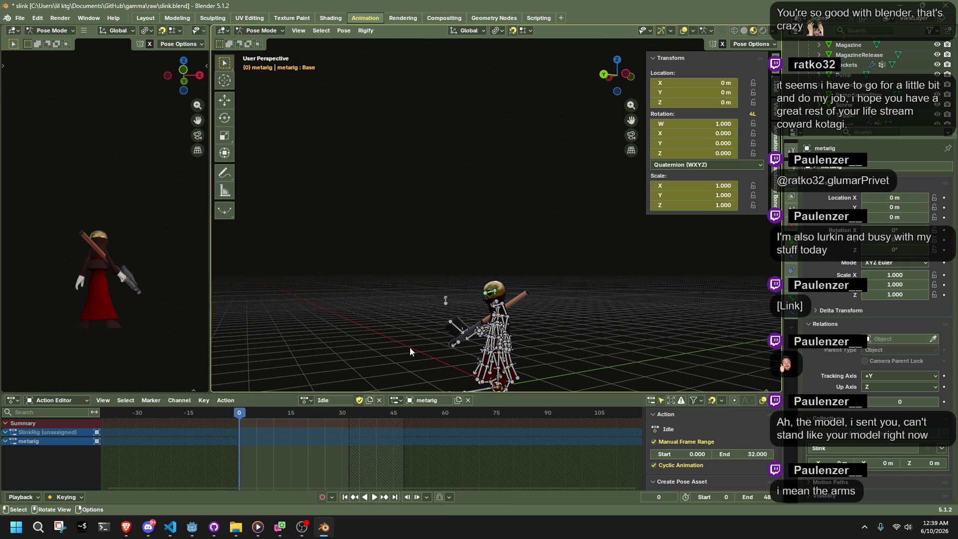
{"action": "mouse_move", "coordinate": [516, 352]}
{"action": "middle_mouse_down"}
{"action": "mouse_move", "coordinate": [512, 317]}
{"action": "mouse_move", "coordinate": [471, 280]}
{"action": "middle_mouse_up"}
Select all bones, save again and switch the rig from Pose Mode to Object Mode
{"action": "key", "text": "a"}
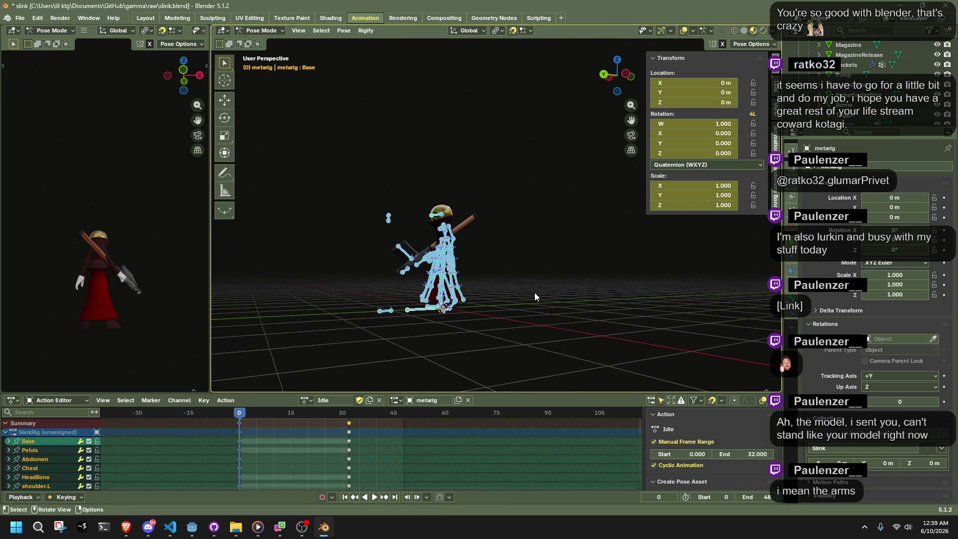
{"action": "key", "text": "ctrl+z"}
{"action": "key", "text": "ctrl+shift+z"}
{"action": "key", "text": "ctrl+s"}
{"action": "key", "text": "ctrl+Tab"}
{"action": "scroll", "coordinate": [547, 285], "scroll_direction": "up", "scroll_amount": 5}
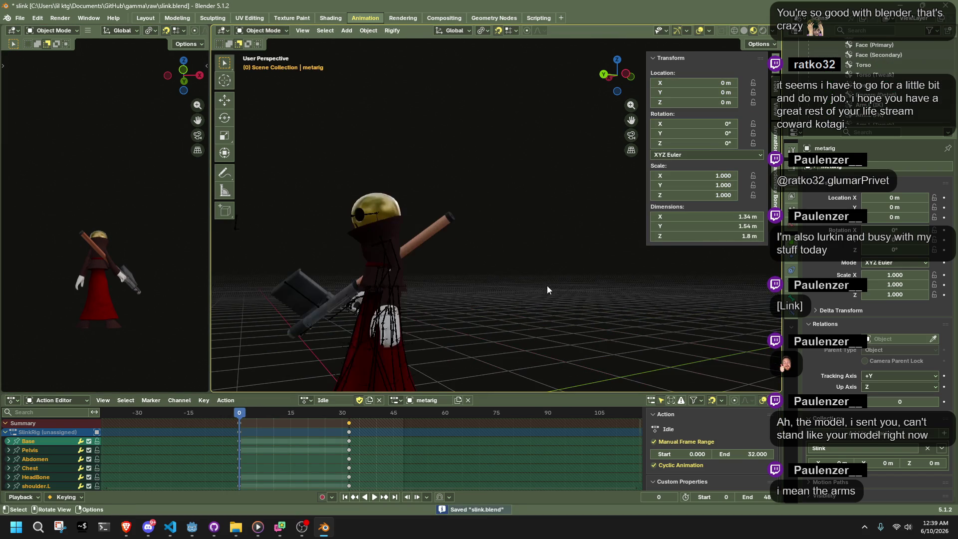
Start a glTF 2.0 export from the quick favorites menu and edit the destination folder path
{"action": "key", "text": "q"}
{"action": "left_click", "coordinate": [547, 287]}
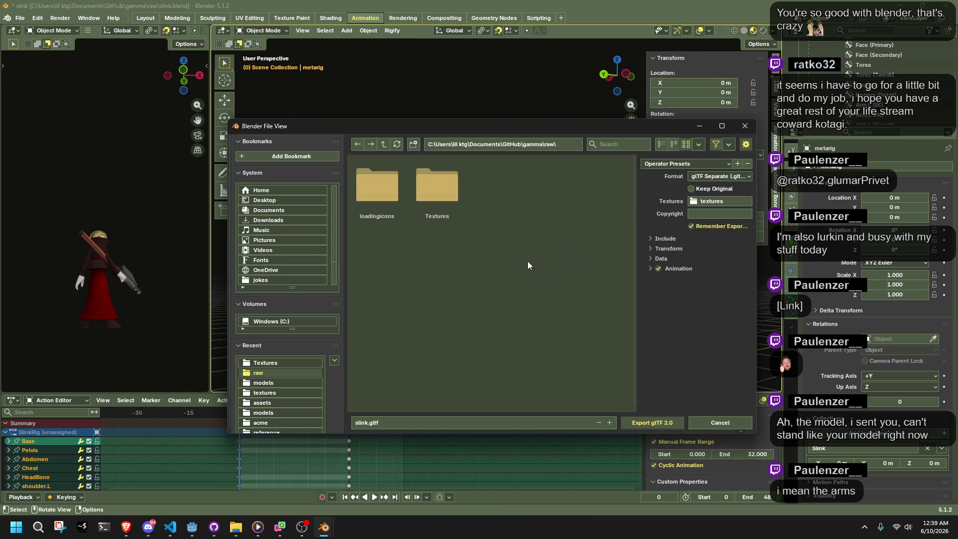
{"action": "left_click", "coordinate": [564, 144]}
{"action": "left_click", "coordinate": [564, 144]}
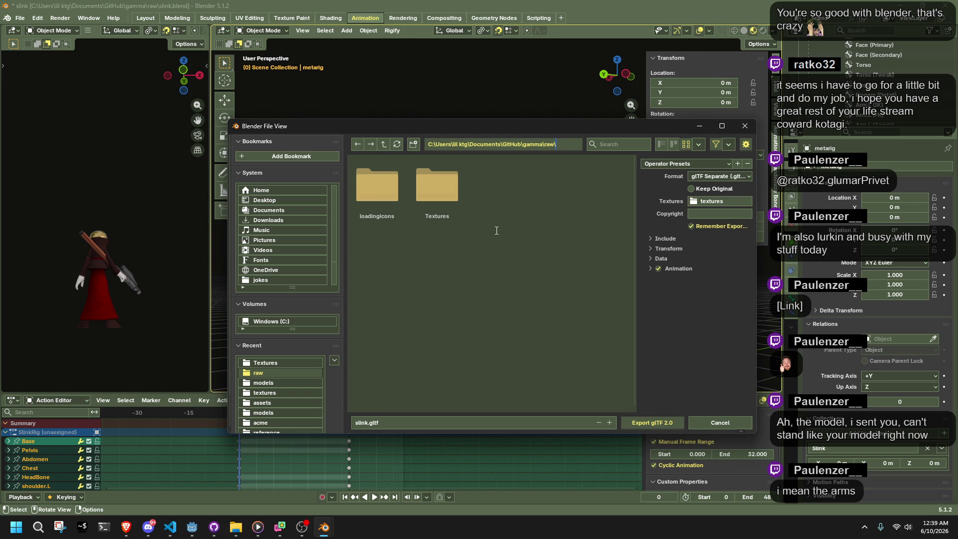
{"action": "key", "text": "Return"}
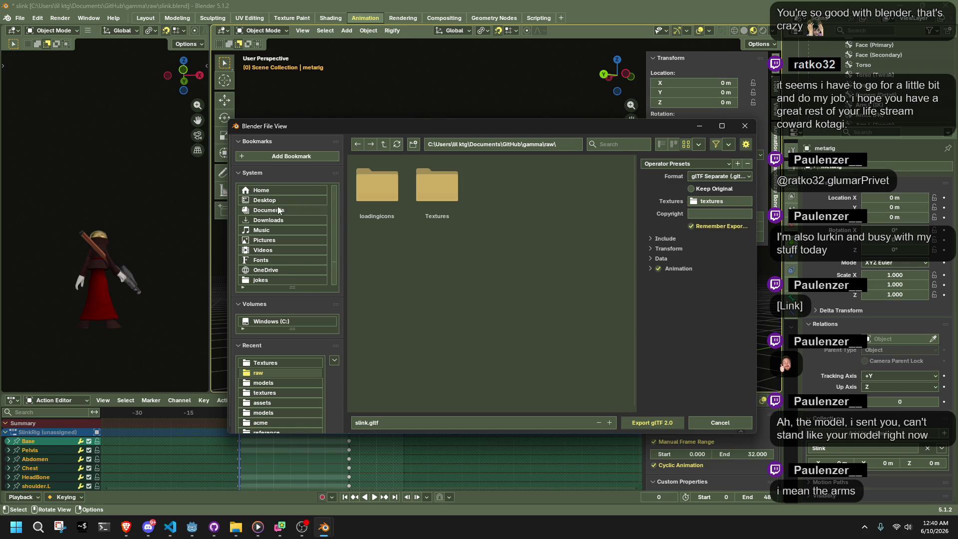
Browse to the game project's assets folder, pick Slink.gltf and export over it
{"action": "left_click", "coordinate": [263, 200]}
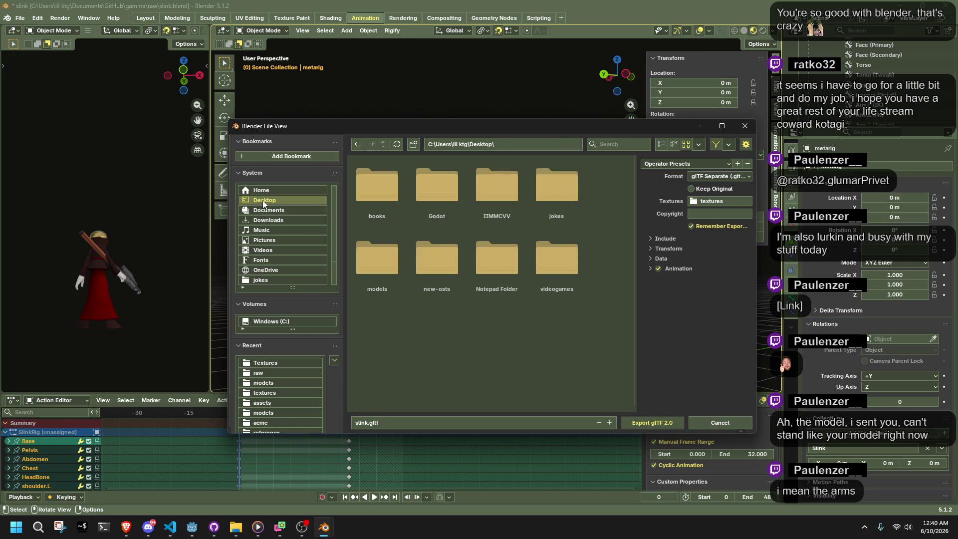
{"action": "left_click", "coordinate": [285, 374]}
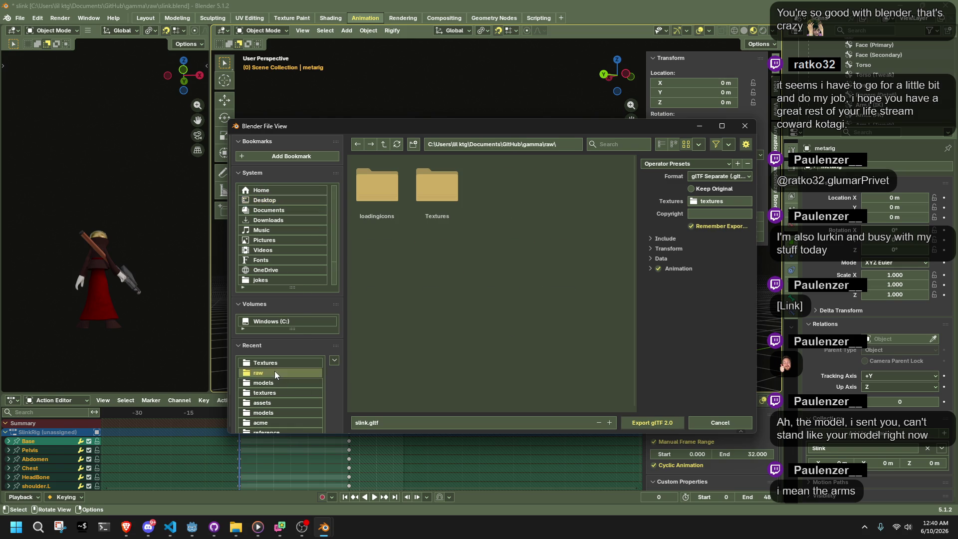
{"action": "left_click", "coordinate": [279, 403]}
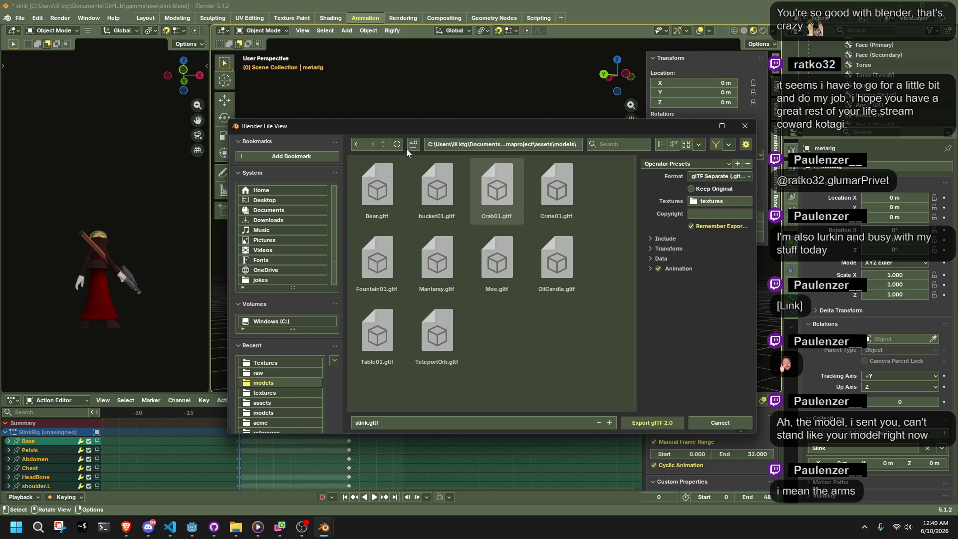
{"action": "scroll", "coordinate": [564, 369], "scroll_direction": "down", "scroll_amount": 5}
{"action": "left_click", "coordinate": [377, 390]}
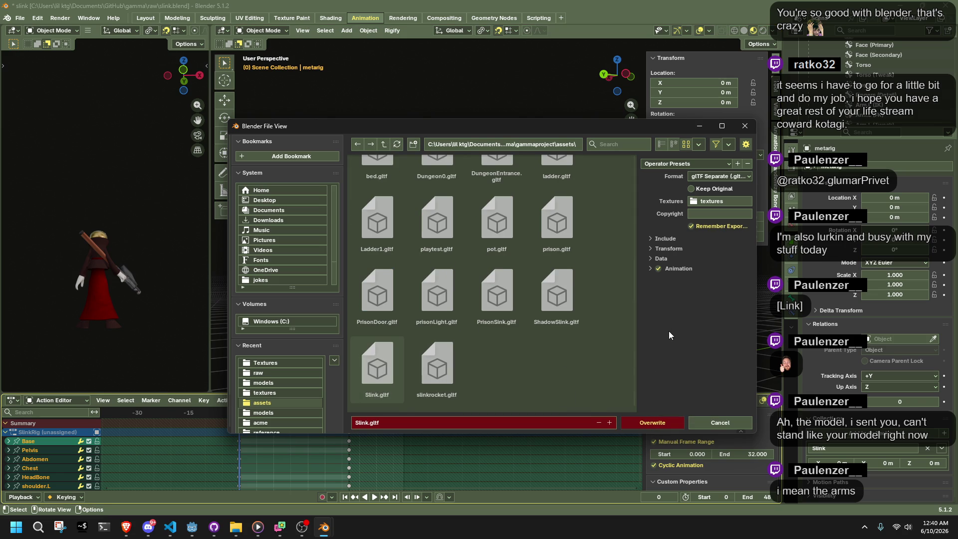
{"action": "left_click", "coordinate": [667, 239]}
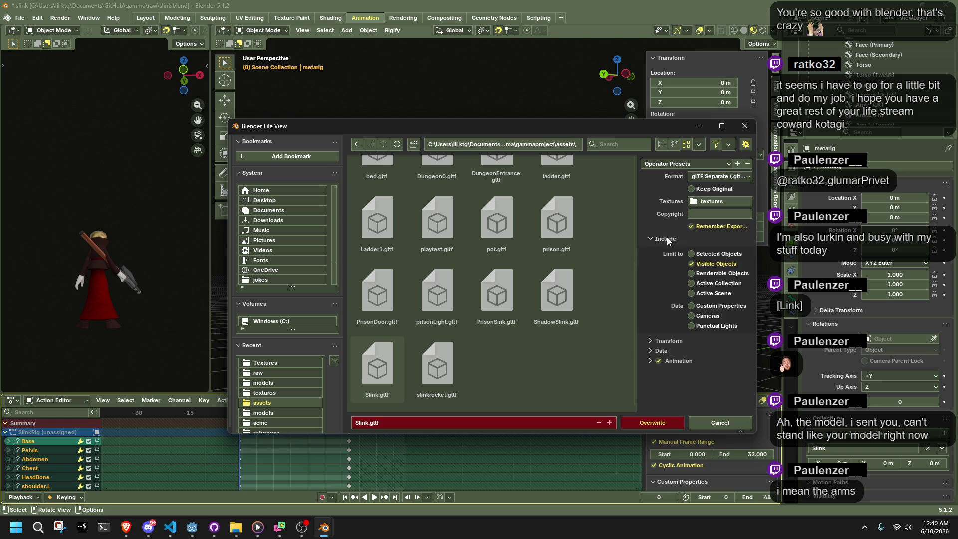
{"action": "left_click", "coordinate": [667, 239]}
{"action": "scroll", "coordinate": [557, 294], "scroll_direction": "up", "scroll_amount": 5}
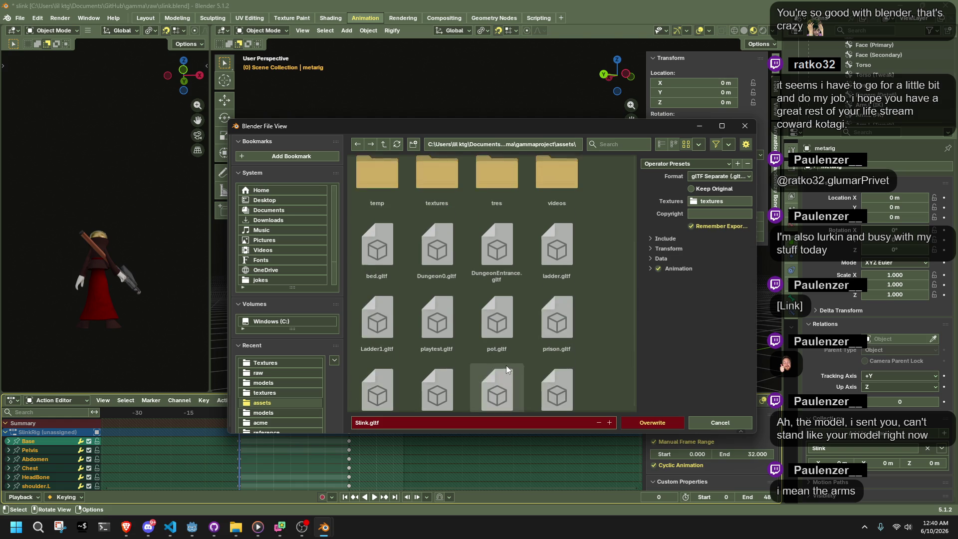
{"action": "left_click", "coordinate": [646, 425]}
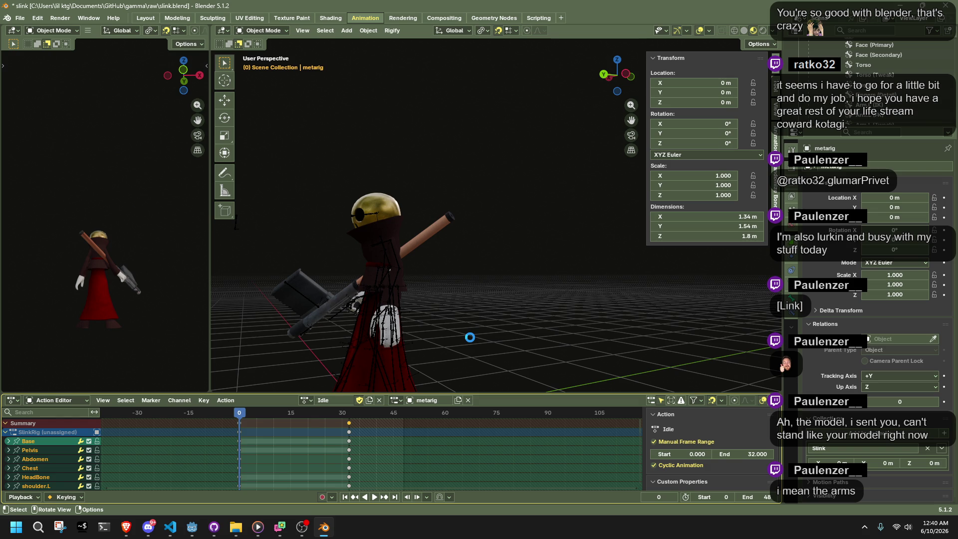
Switch from Blender to the Godot editor so it reimports the updated Slink.gltf
{"action": "key", "text": "alt+Tab"}
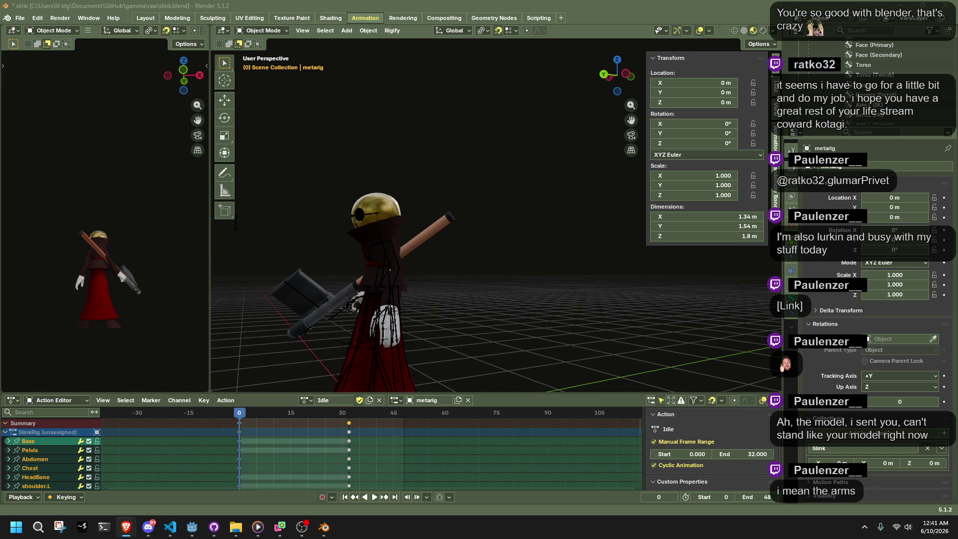
{"action": "left_click", "coordinate": [200, 533]}
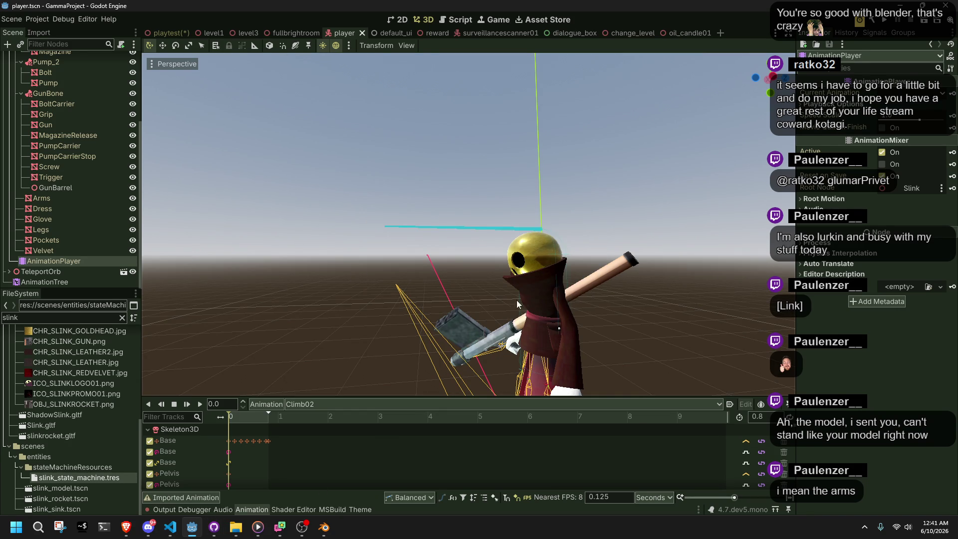
Select the collision shape, fly the 3D view into the character and select its Velvet mesh
{"action": "left_click", "coordinate": [546, 310]}
{"action": "left_click", "coordinate": [689, 295]}
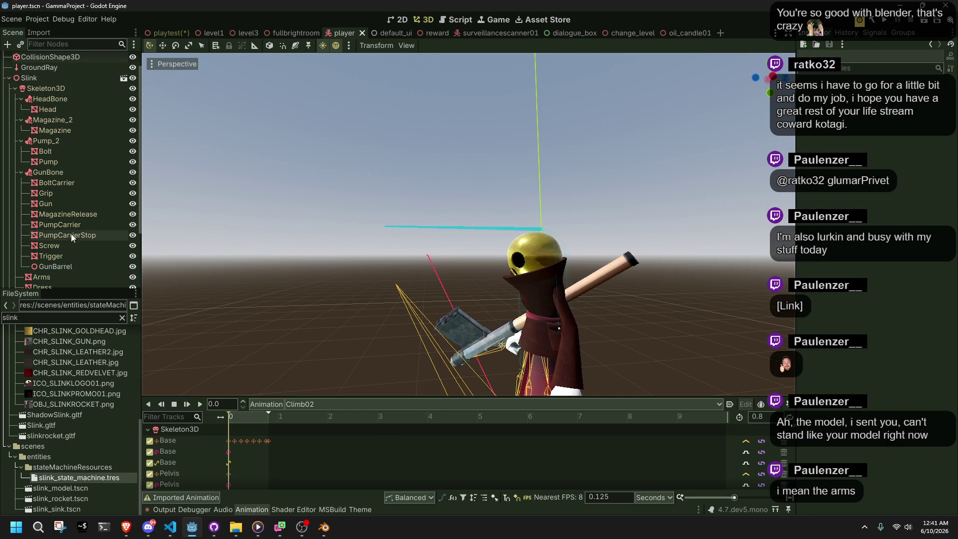
{"action": "scroll", "coordinate": [68, 245], "scroll_direction": "up", "scroll_amount": 2}
{"action": "mouse_move", "coordinate": [335, 213]}
{"action": "right_mouse_down"}
{"action": "mouse_move", "coordinate": [310, 234]}
{"action": "mouse_move", "coordinate": [319, 209]}
{"action": "mouse_move", "coordinate": [324, 222]}
{"action": "right_mouse_up"}
{"action": "left_click", "coordinate": [355, 298]}
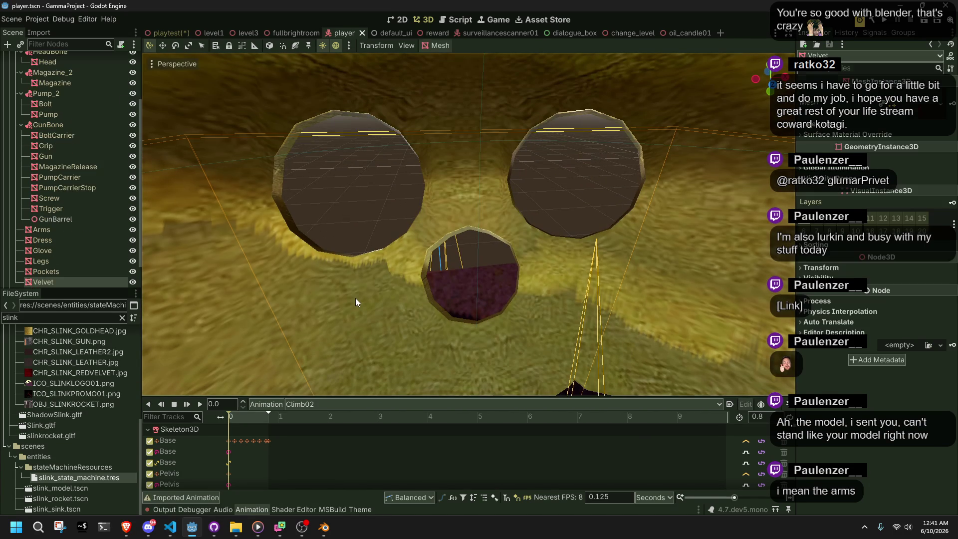
{"action": "left_click", "coordinate": [45, 19]}
{"action": "left_click", "coordinate": [52, 29]}
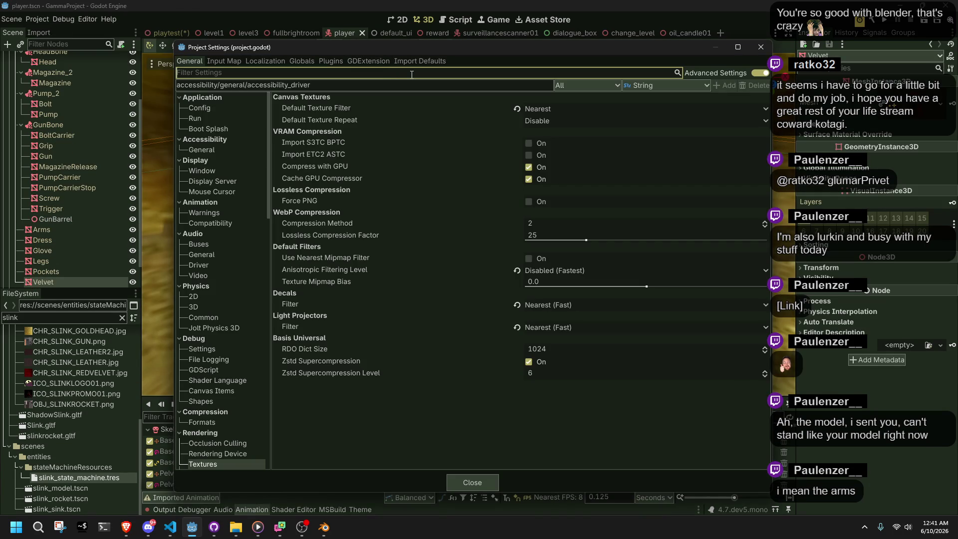
Filter Project Settings for 'double', view Pseudolocalization, then clear the filter and open Application Run
{"action": "type", "text": "double"}
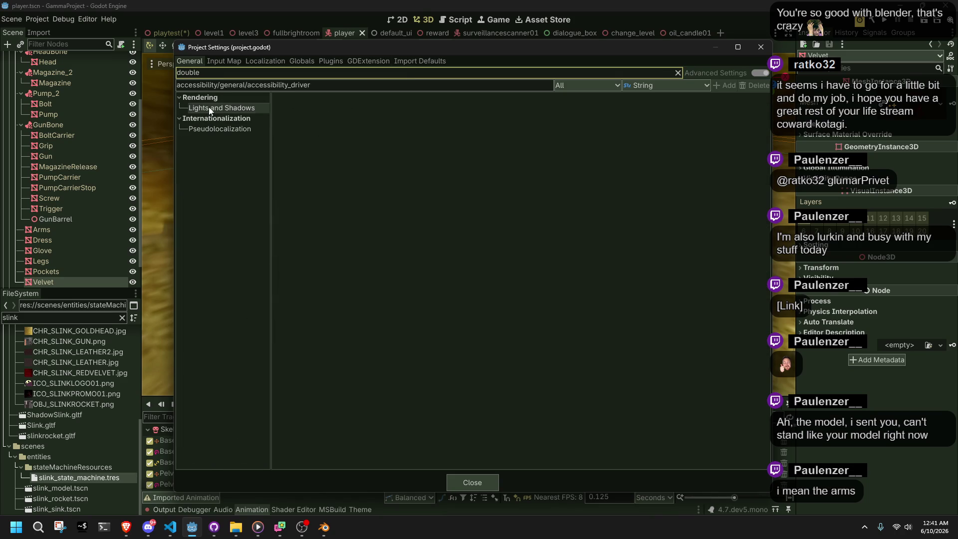
{"action": "left_click", "coordinate": [220, 129]}
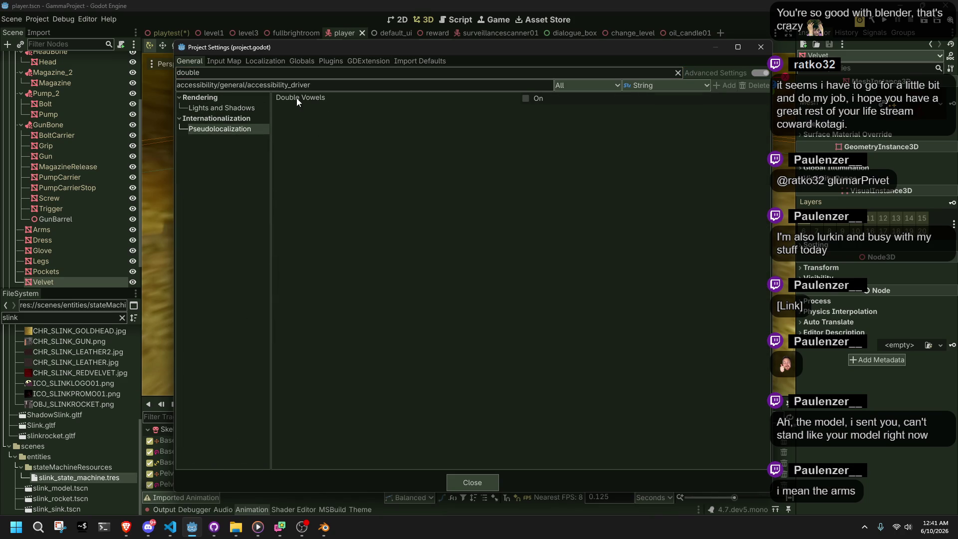
{"action": "mouse_move", "coordinate": [296, 98]}
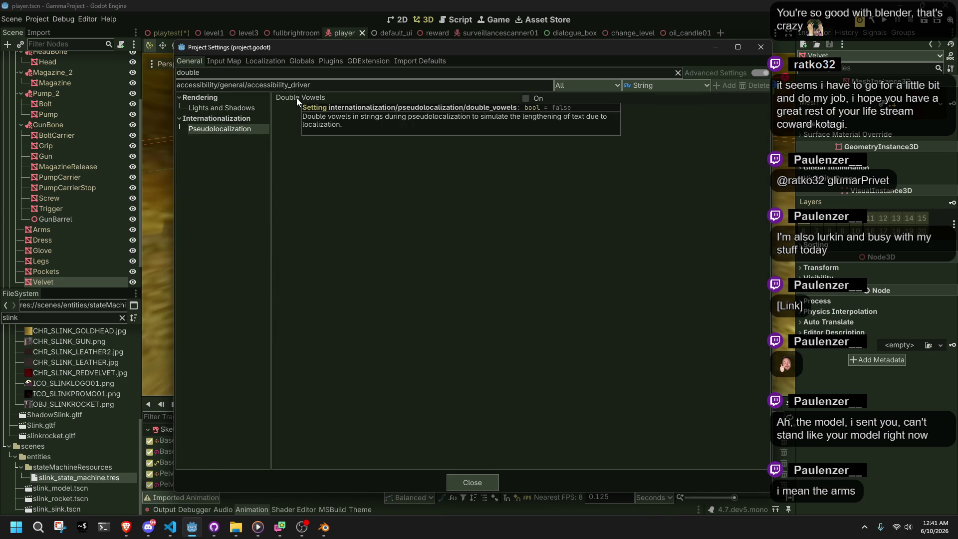
{"action": "double_click", "coordinate": [265, 73]}
{"action": "key", "text": "BackSpace"}
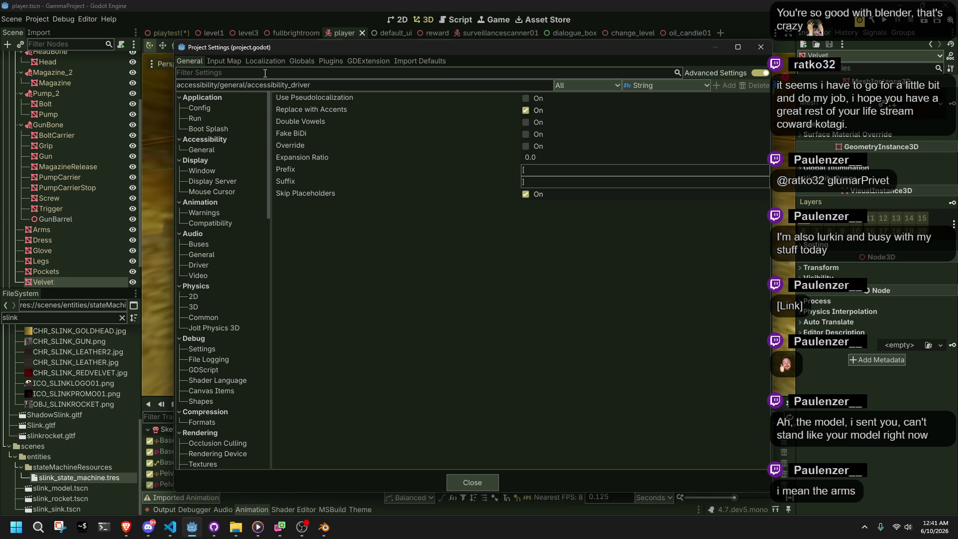
{"action": "mouse_move", "coordinate": [311, 99]}
{"action": "left_click", "coordinate": [206, 119]}
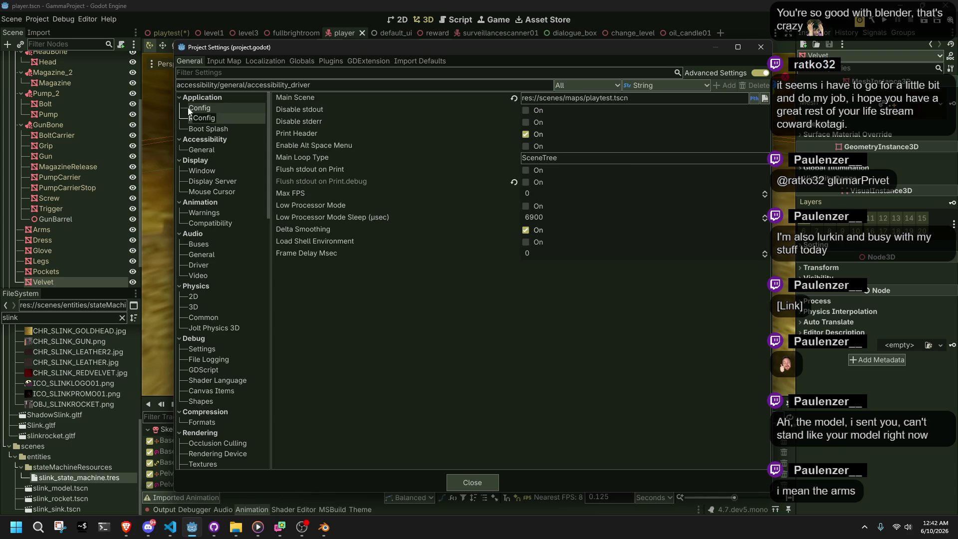
Set Application Run's Max FPS to 240, then view the Boot Splash settings
{"action": "mouse_move", "coordinate": [298, 132]}
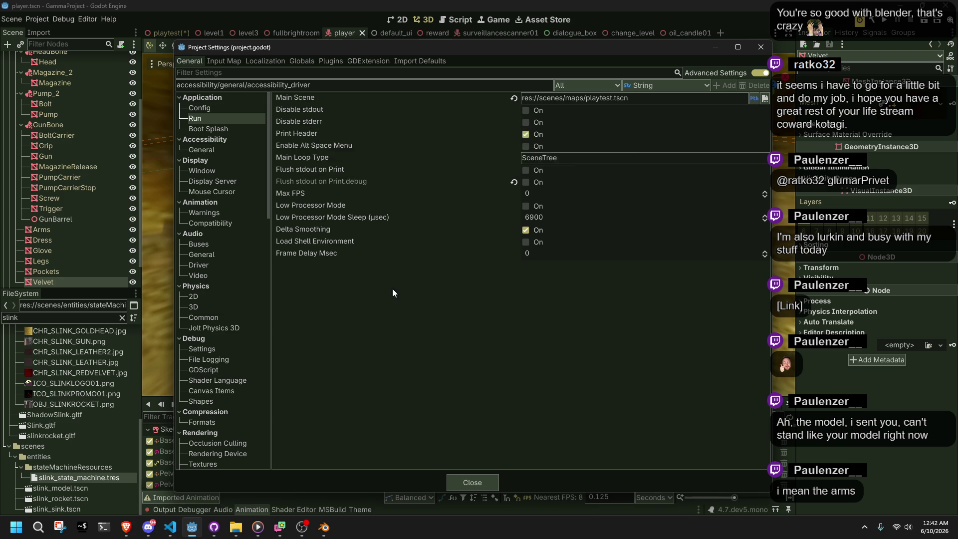
{"action": "mouse_move", "coordinate": [311, 147]}
{"action": "mouse_move", "coordinate": [296, 192]}
{"action": "left_click", "coordinate": [533, 193]}
{"action": "type", "text": "240"}
{"action": "key", "text": "Return"}
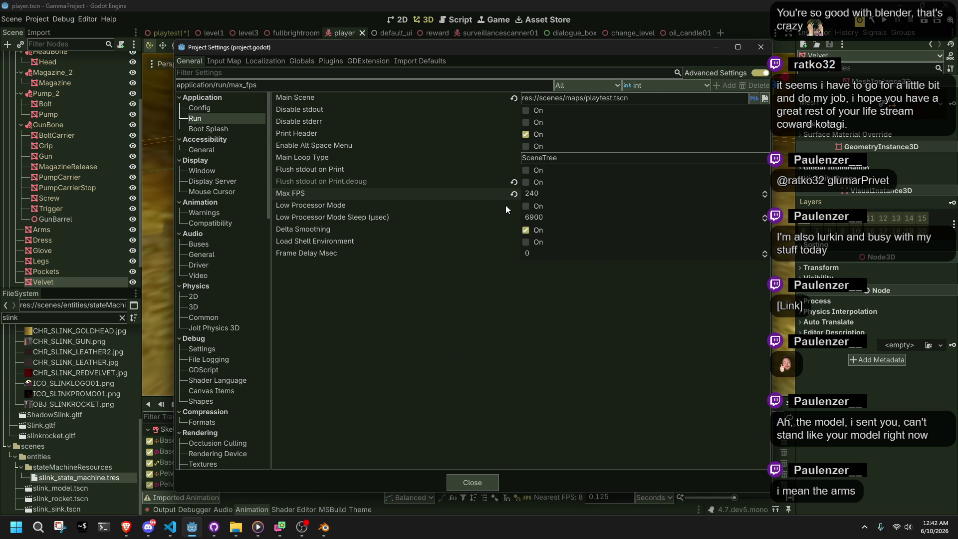
{"action": "mouse_move", "coordinate": [505, 205]}
{"action": "mouse_move", "coordinate": [336, 219]}
{"action": "mouse_move", "coordinate": [301, 228]}
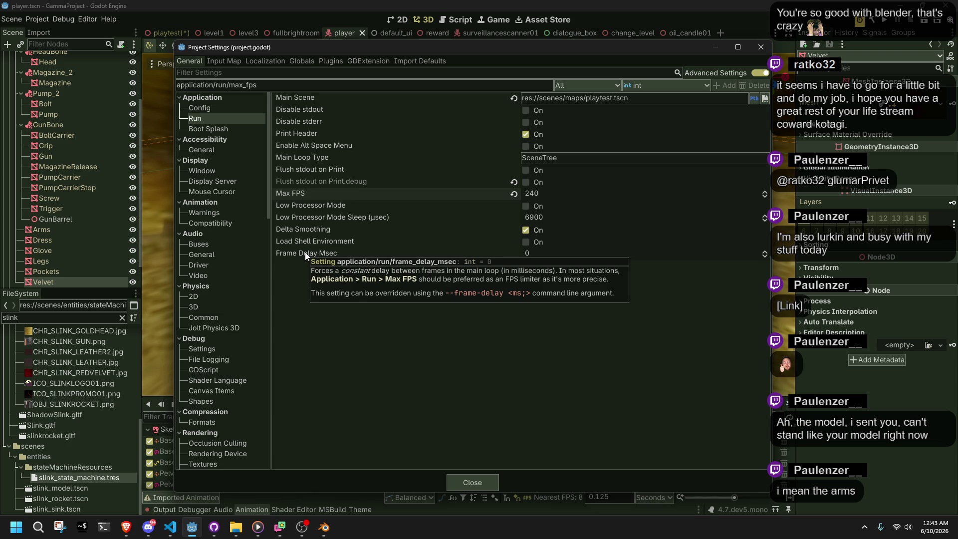
{"action": "left_click", "coordinate": [203, 129]}
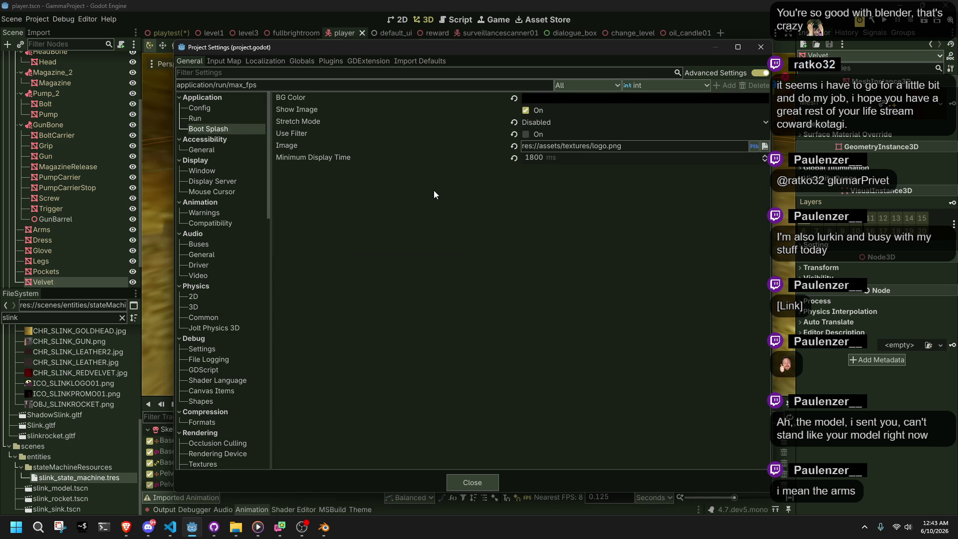
{"action": "left_click", "coordinate": [513, 158]}
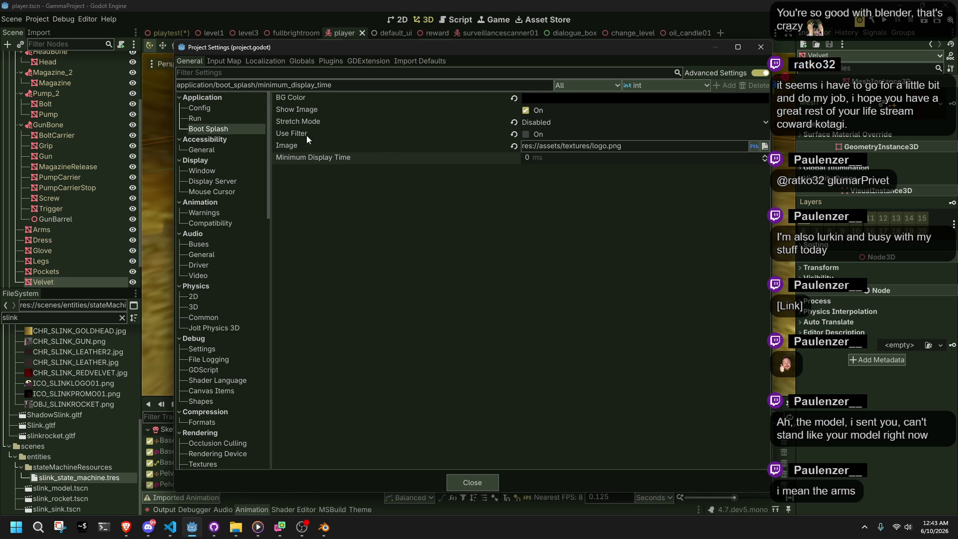
{"action": "mouse_move", "coordinate": [303, 136]}
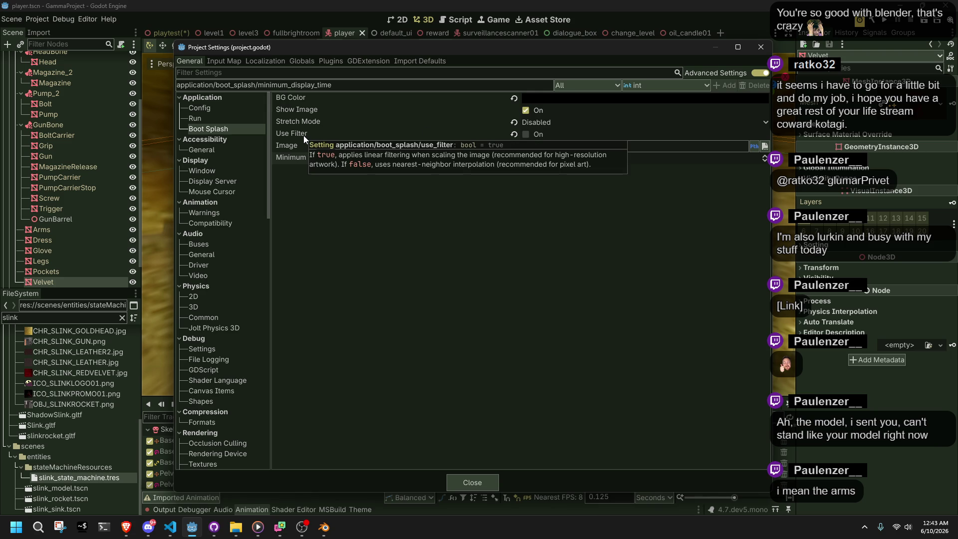
{"action": "left_click", "coordinate": [304, 135]}
{"action": "left_click", "coordinate": [349, 121]}
{"action": "left_click", "coordinate": [528, 122]}
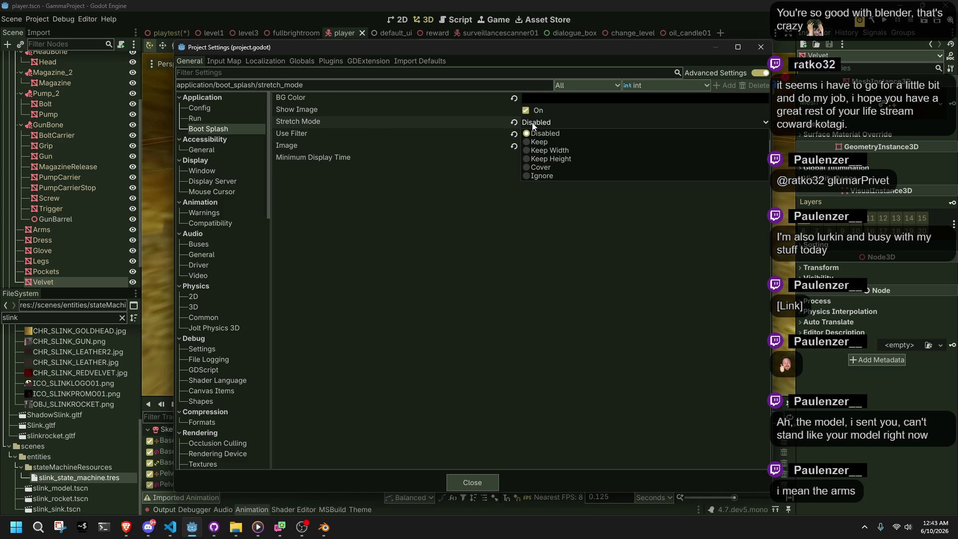
{"action": "left_click", "coordinate": [532, 122]}
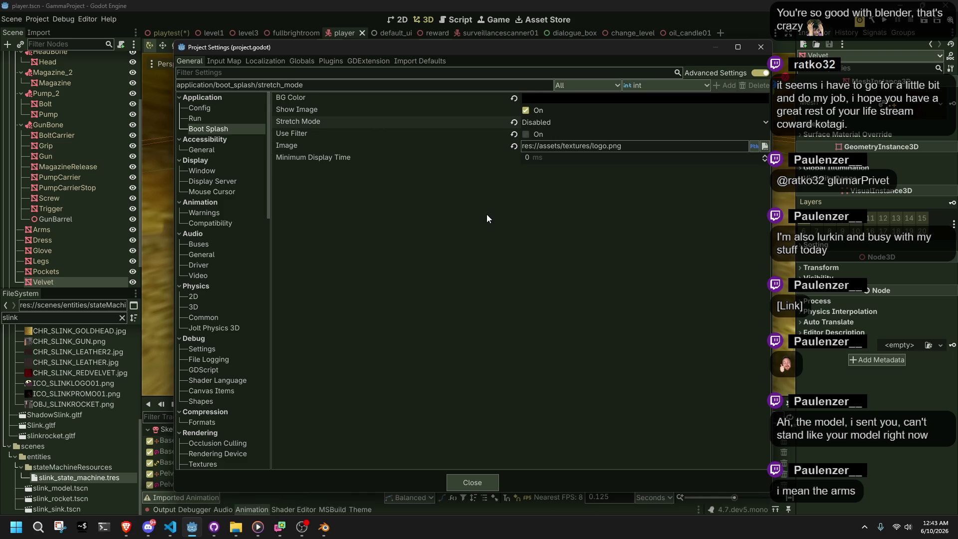
{"action": "left_click", "coordinate": [754, 147]}
{"action": "left_click", "coordinate": [755, 147]}
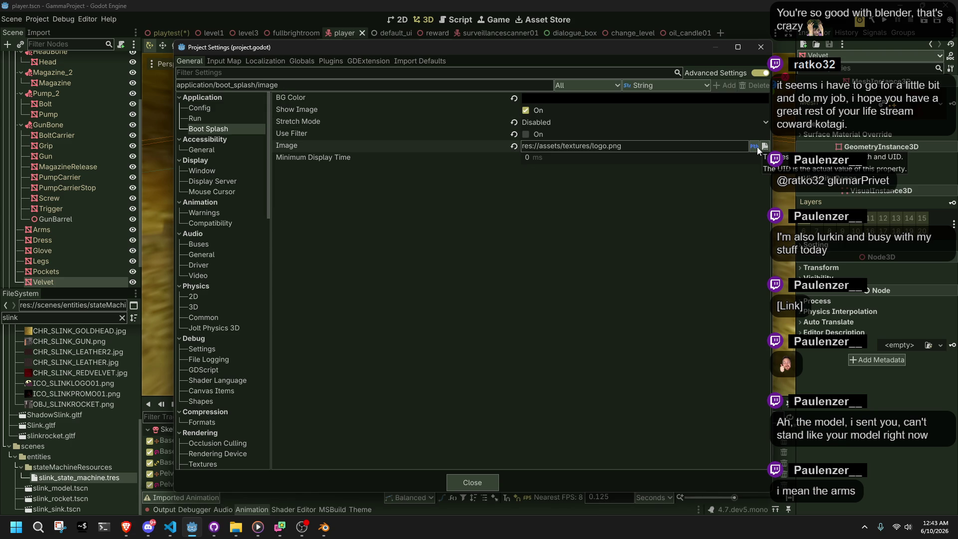
{"action": "left_click", "coordinate": [764, 146]}
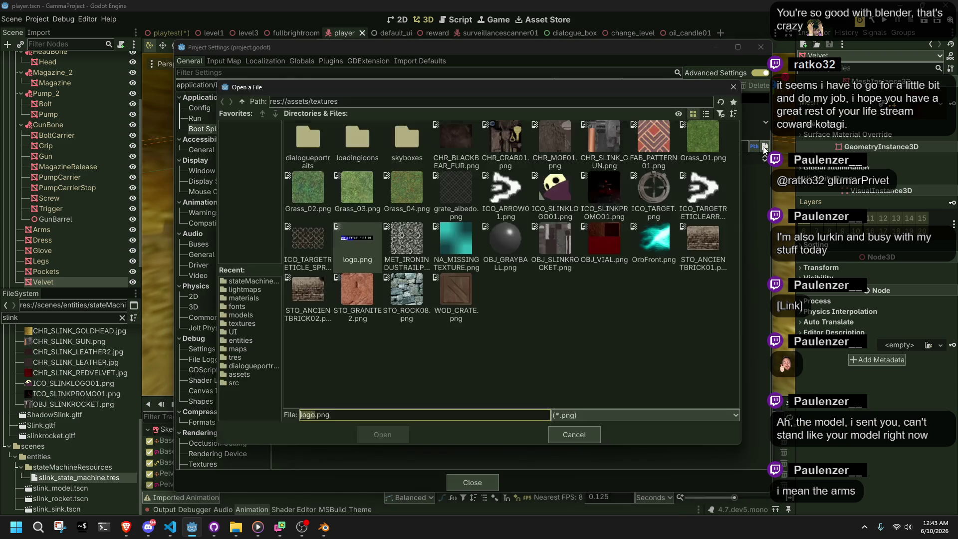
{"action": "left_click", "coordinate": [582, 436]}
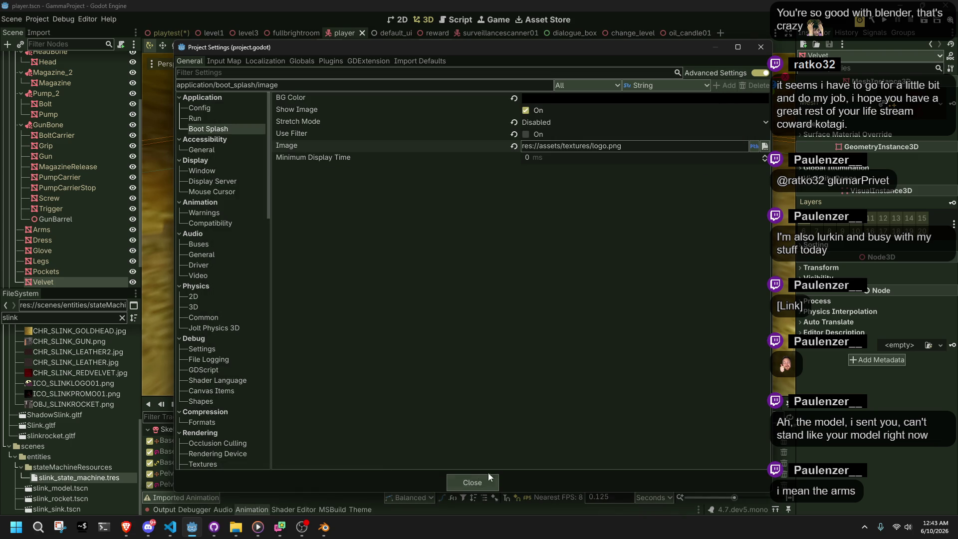
{"action": "scroll", "coordinate": [256, 378], "scroll_direction": "down", "scroll_amount": 2}
Open Rendering > Textures and inspect Default Texture Repeat (left Disable), S3TC BPTC and Cache GPU Compressor
{"action": "scroll", "coordinate": [254, 385], "scroll_direction": "down", "scroll_amount": 4}
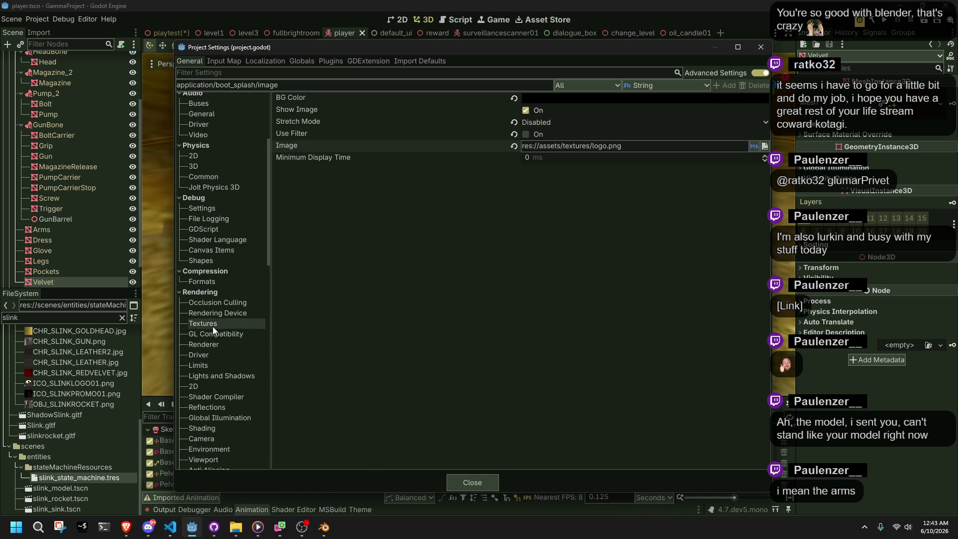
{"action": "left_click", "coordinate": [213, 327]}
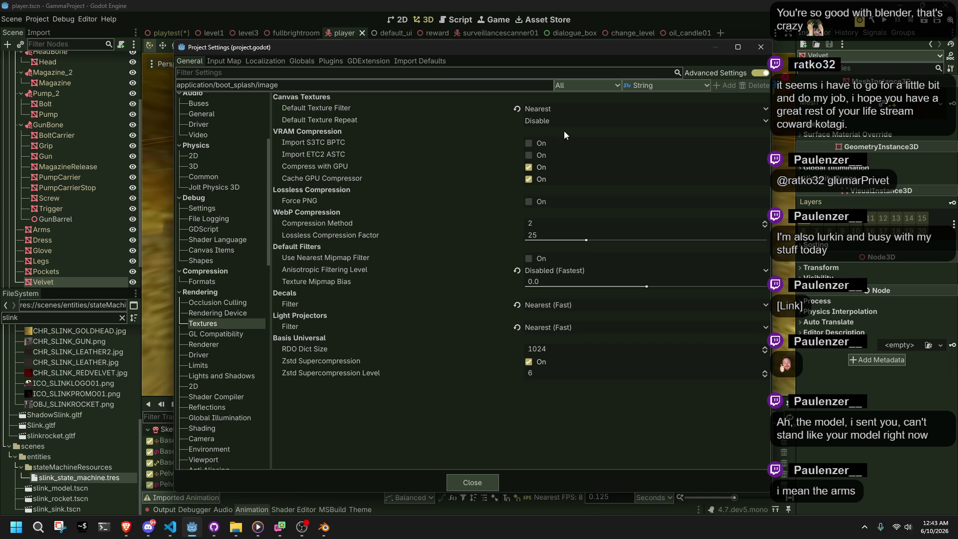
{"action": "left_click", "coordinate": [556, 121]}
{"action": "left_click", "coordinate": [556, 121]}
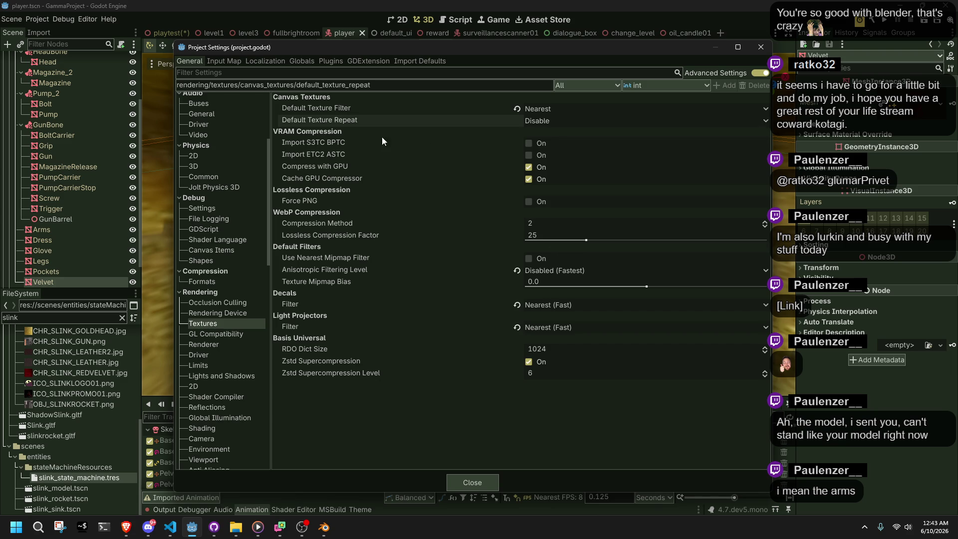
{"action": "mouse_move", "coordinate": [308, 143]}
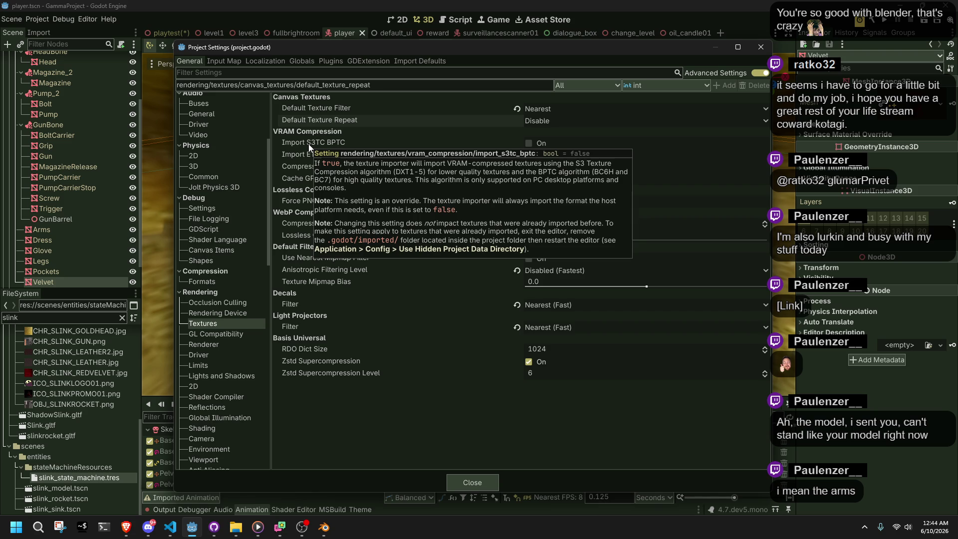
{"action": "left_click", "coordinate": [308, 143]}
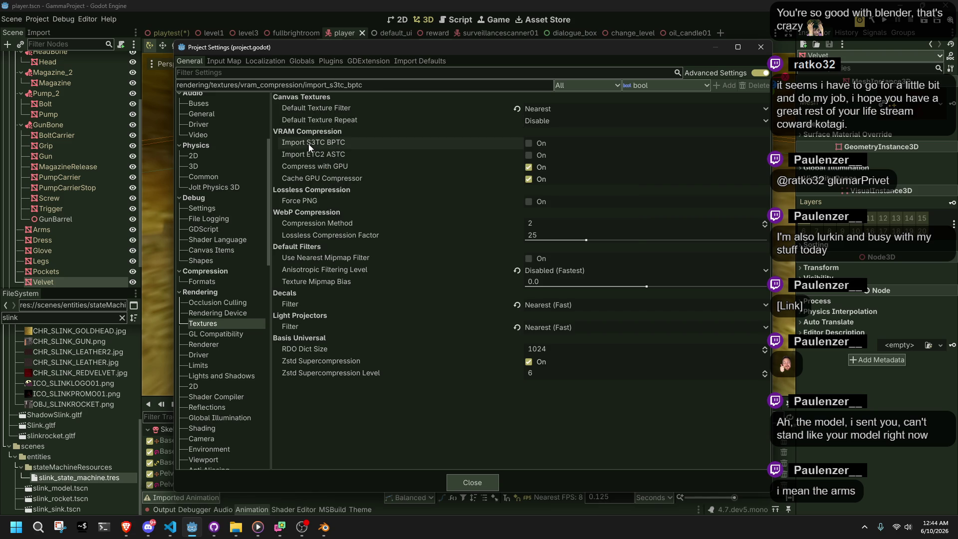
{"action": "left_click", "coordinate": [331, 180]}
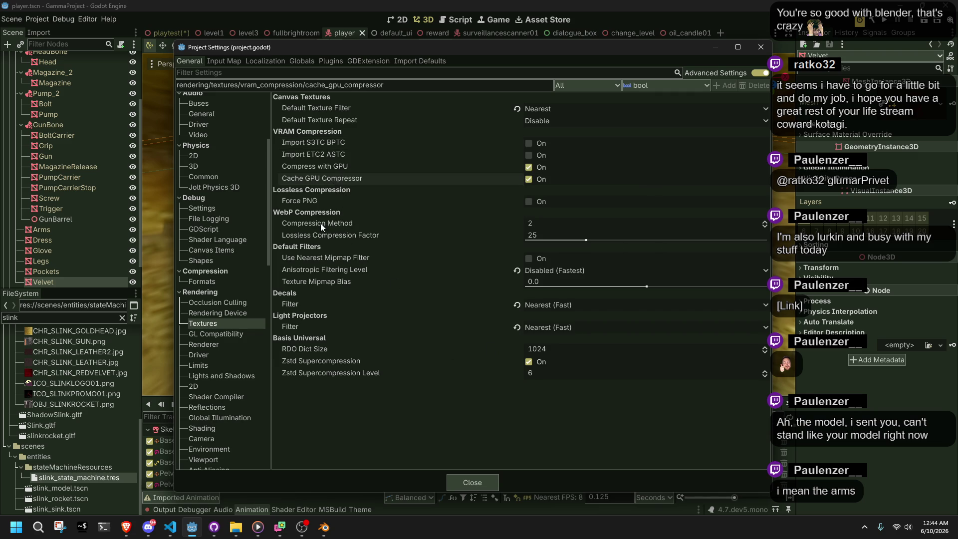
Inspect WebP Compression, Nearest Mipmap, Decals and Light Projectors filters, then open Rendering > Driver
{"action": "mouse_move", "coordinate": [320, 223]}
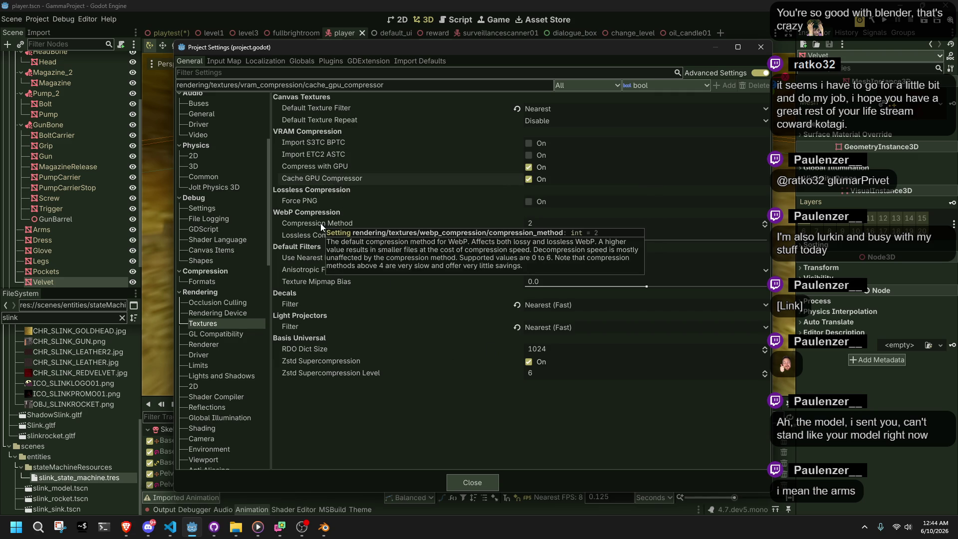
{"action": "left_click", "coordinate": [320, 223]}
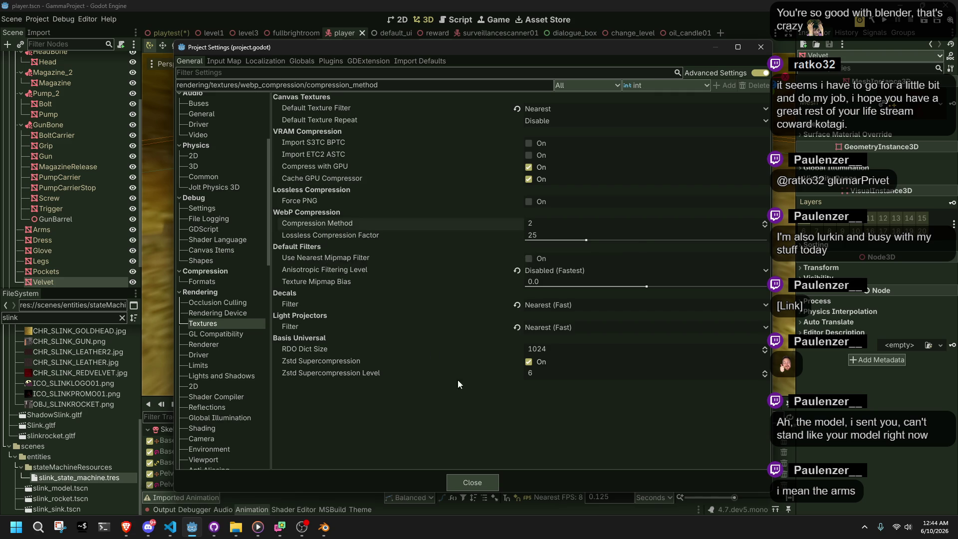
{"action": "mouse_move", "coordinate": [322, 257]}
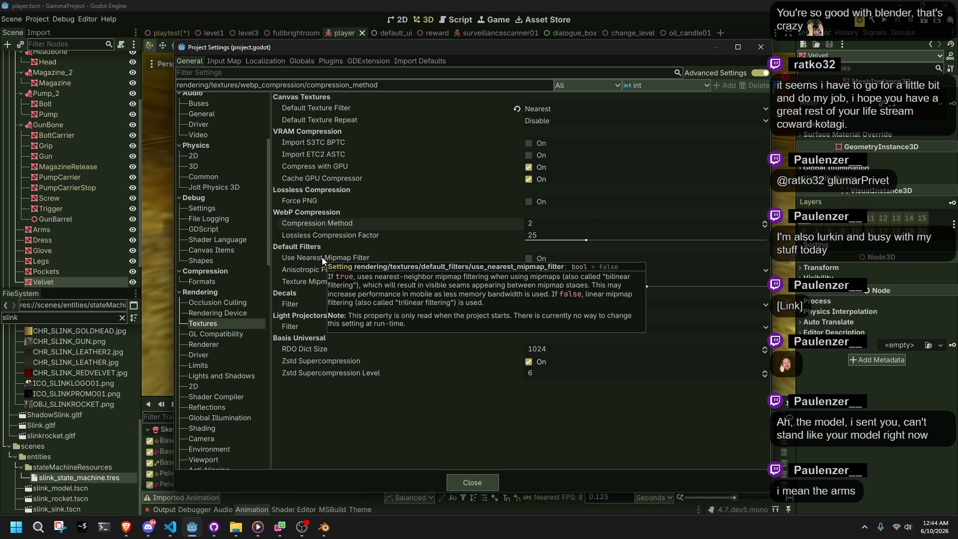
{"action": "left_click", "coordinate": [322, 256]}
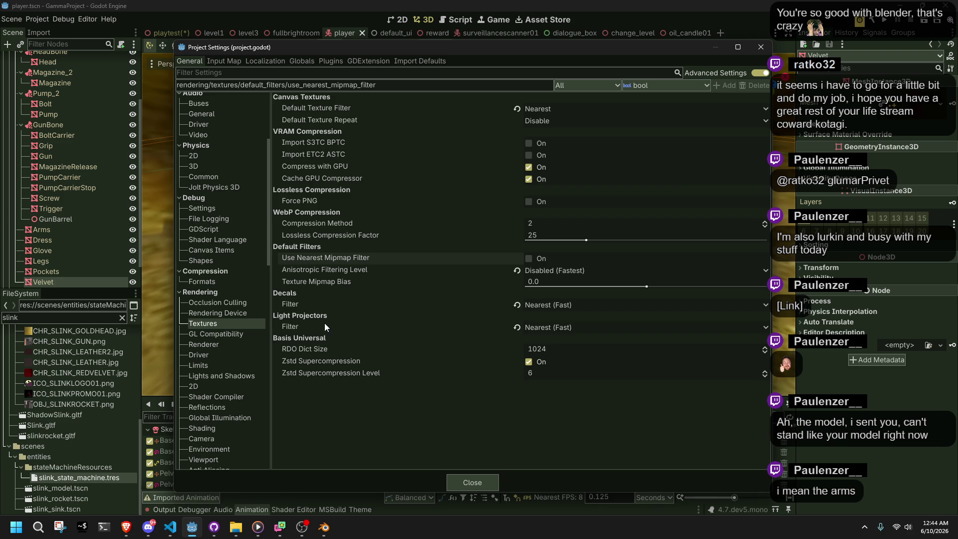
{"action": "mouse_move", "coordinate": [324, 323]}
{"action": "left_click", "coordinate": [328, 302]}
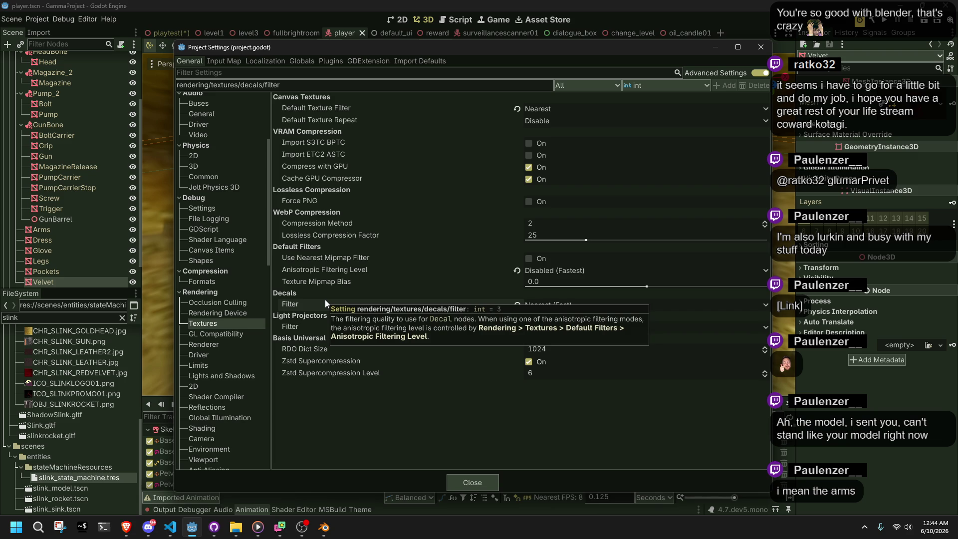
{"action": "left_click", "coordinate": [545, 303]}
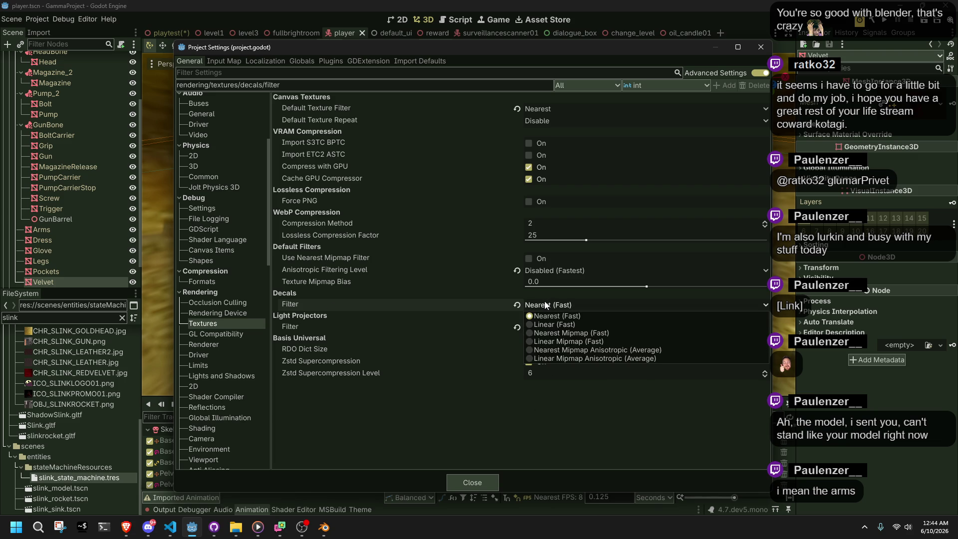
{"action": "left_click", "coordinate": [544, 301]}
{"action": "left_click", "coordinate": [465, 325]}
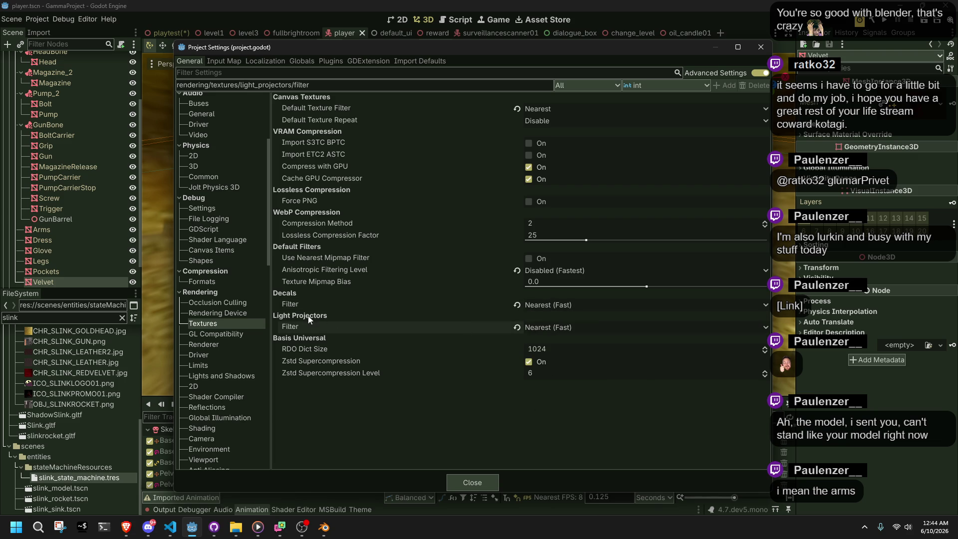
{"action": "left_click", "coordinate": [236, 354]}
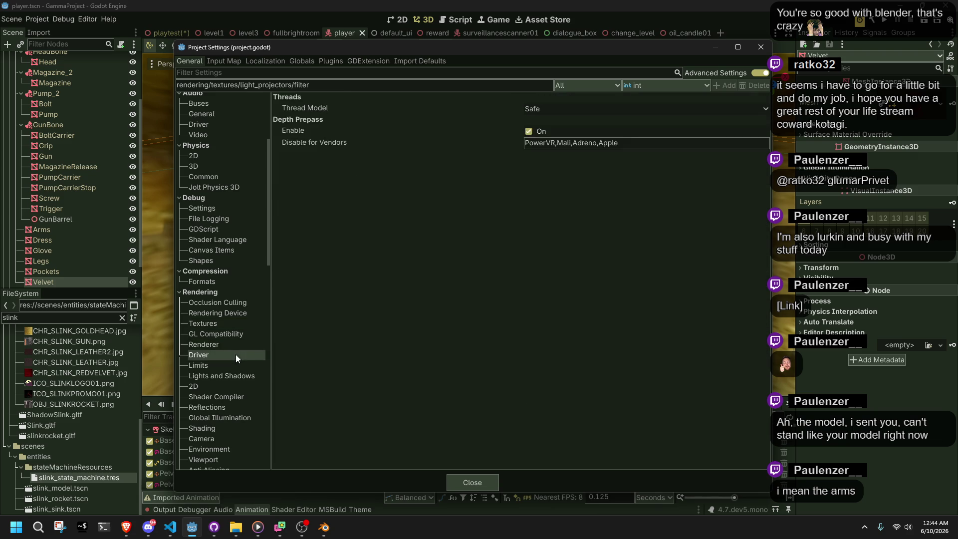
Keep Thread Model at Safe, open Lights and Shadows and reset positional Atlas Size to 4096
{"action": "left_click", "coordinate": [570, 105]}
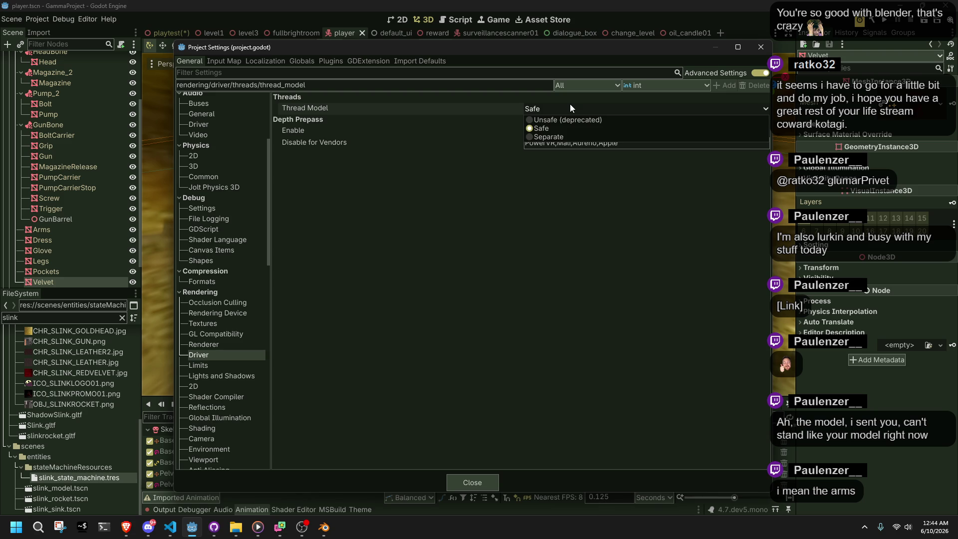
{"action": "left_click", "coordinate": [545, 125]}
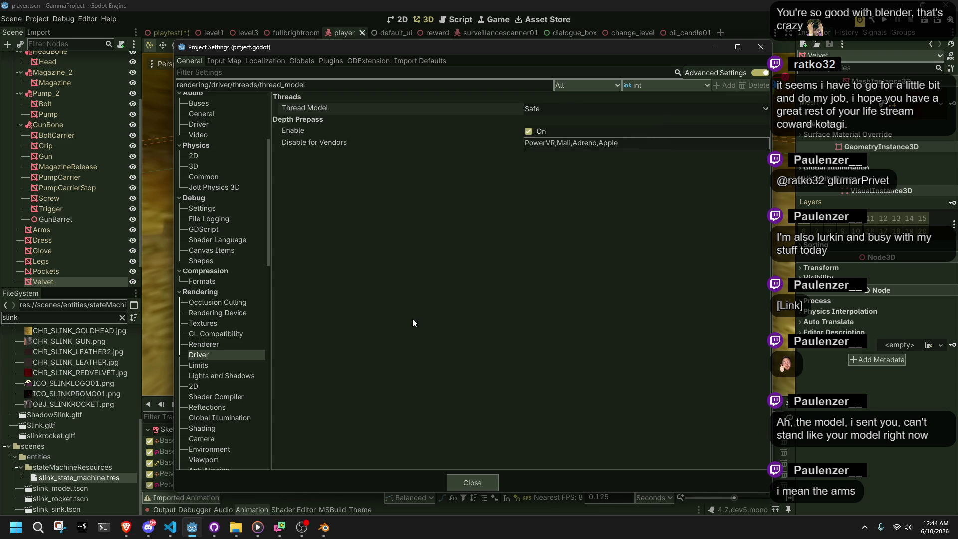
{"action": "left_click", "coordinate": [238, 367]}
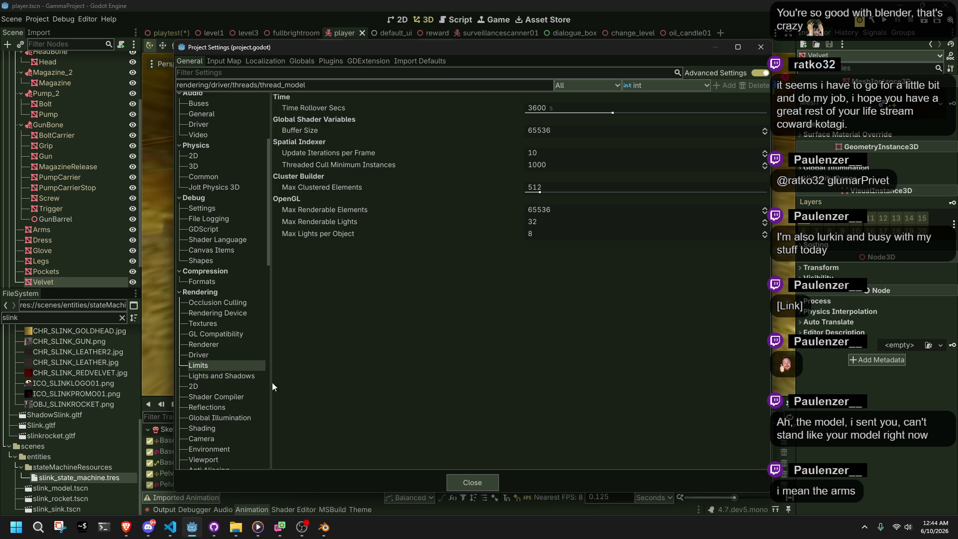
{"action": "left_click", "coordinate": [217, 378]}
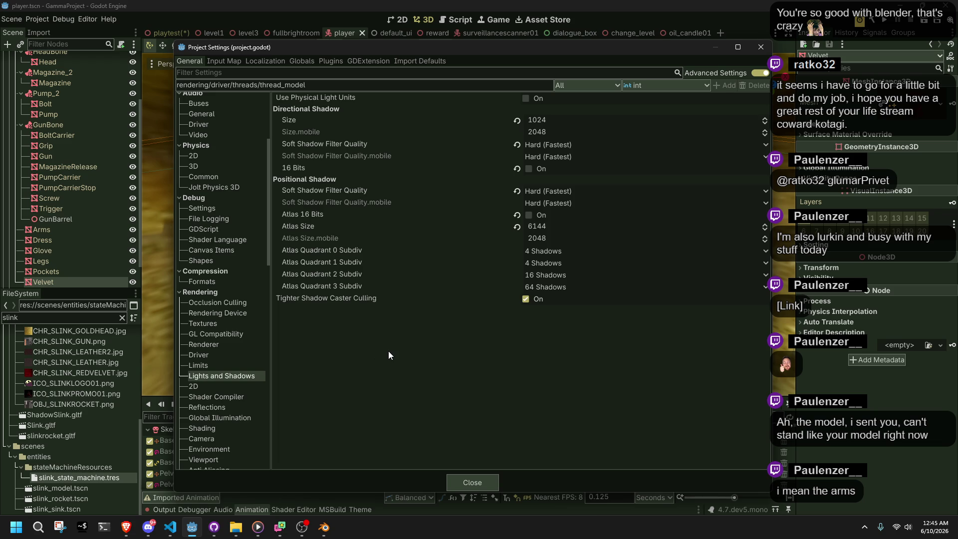
{"action": "left_click", "coordinate": [518, 228]}
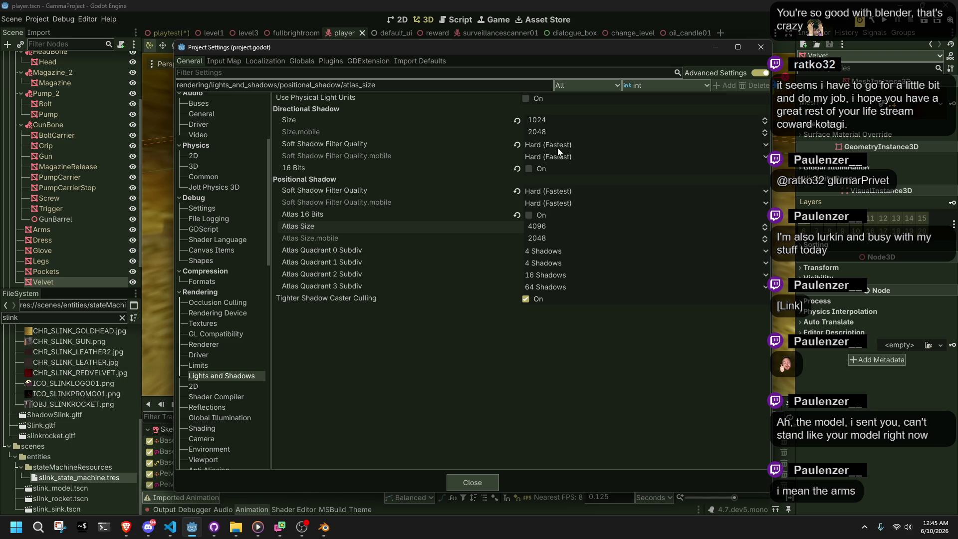
Set the positional shadow Atlas Size to 2048, correcting a mistyped 2047
{"action": "left_click", "coordinate": [549, 130]}
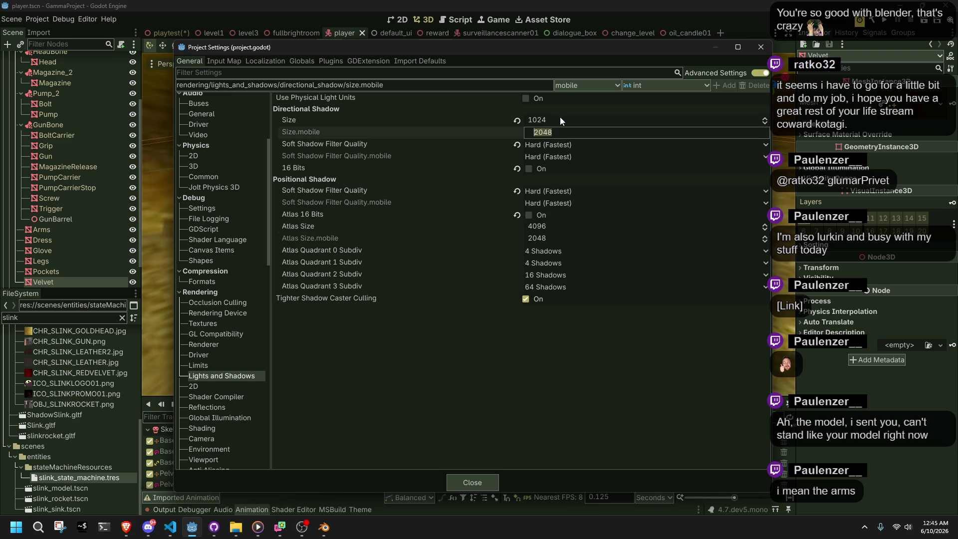
{"action": "left_click", "coordinate": [560, 117]}
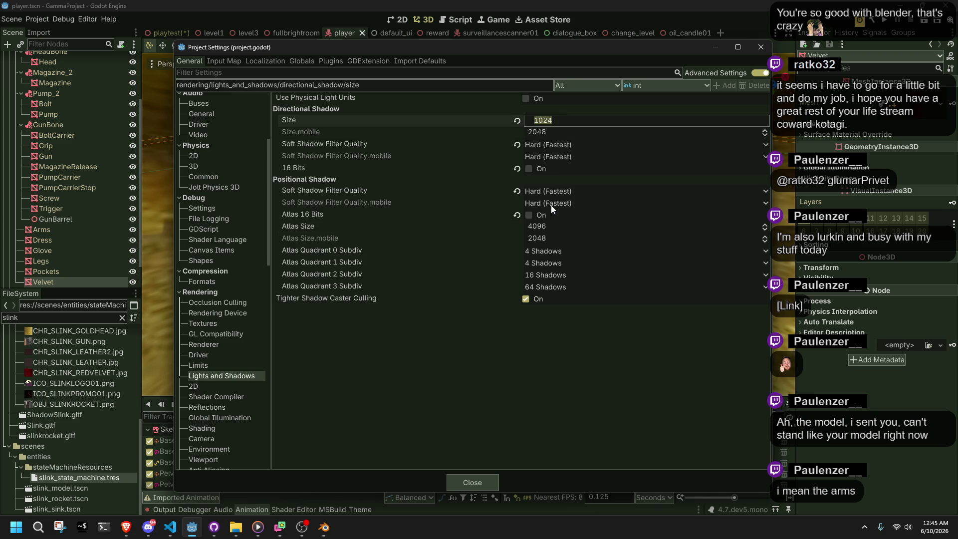
{"action": "left_click", "coordinate": [553, 226]}
{"action": "type", "text": "2047"}
{"action": "key", "text": "Return"}
{"action": "left_click", "coordinate": [555, 225]}
{"action": "type", "text": "2048"}
{"action": "key", "text": "Return"}
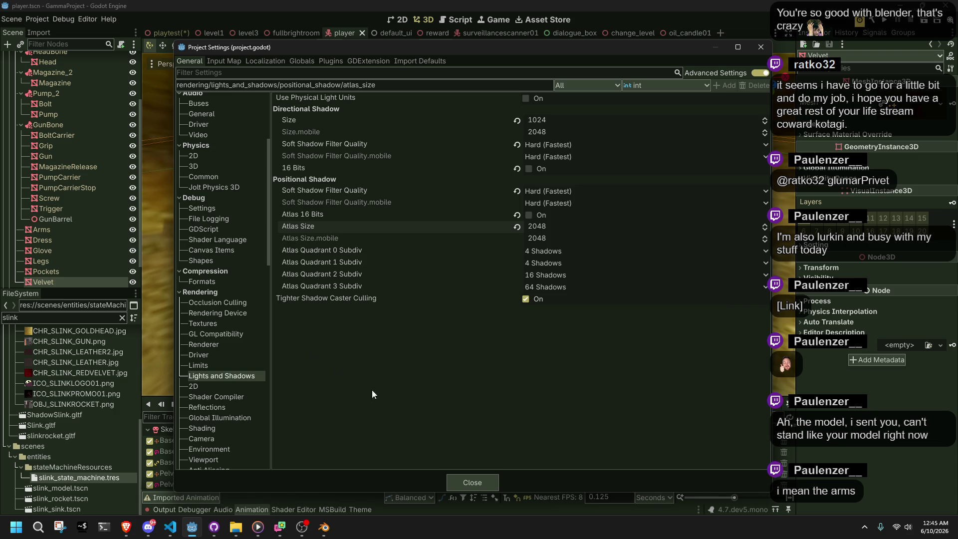
{"action": "left_click", "coordinate": [246, 385]}
Revert the shader compiler Thread Model to default, check Strip Debug, then browse Reflections and Global Illumination
{"action": "left_click", "coordinate": [245, 397]}
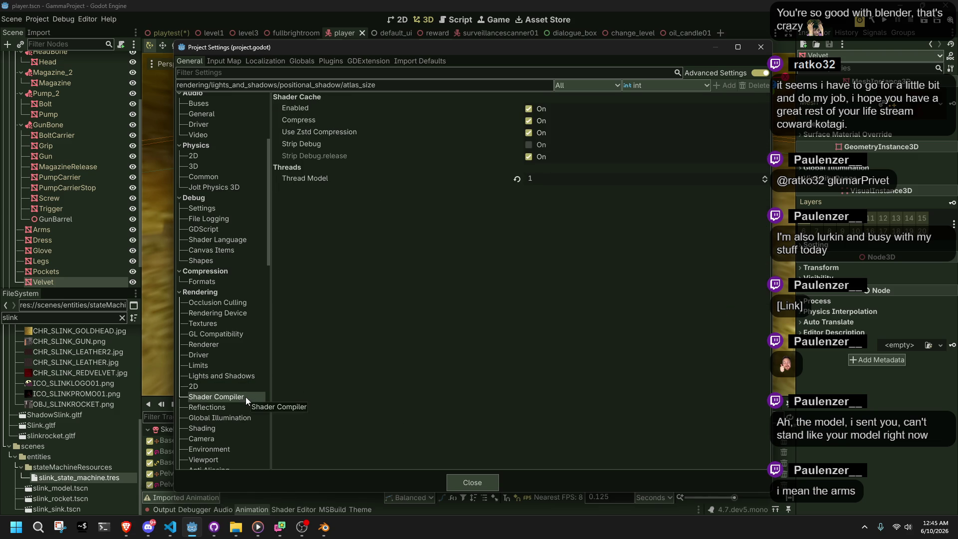
{"action": "left_click", "coordinate": [517, 179]}
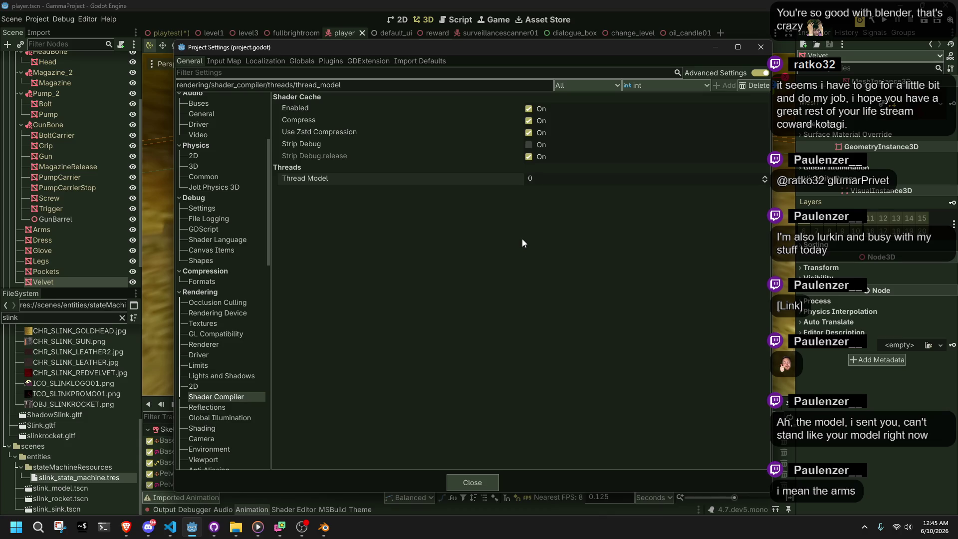
{"action": "left_click", "coordinate": [312, 145]}
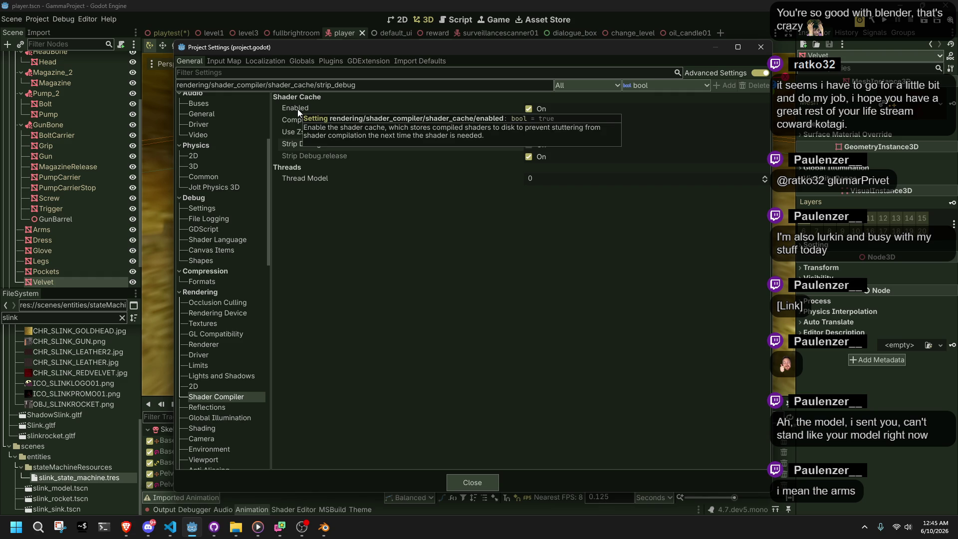
{"action": "left_click", "coordinate": [237, 407]}
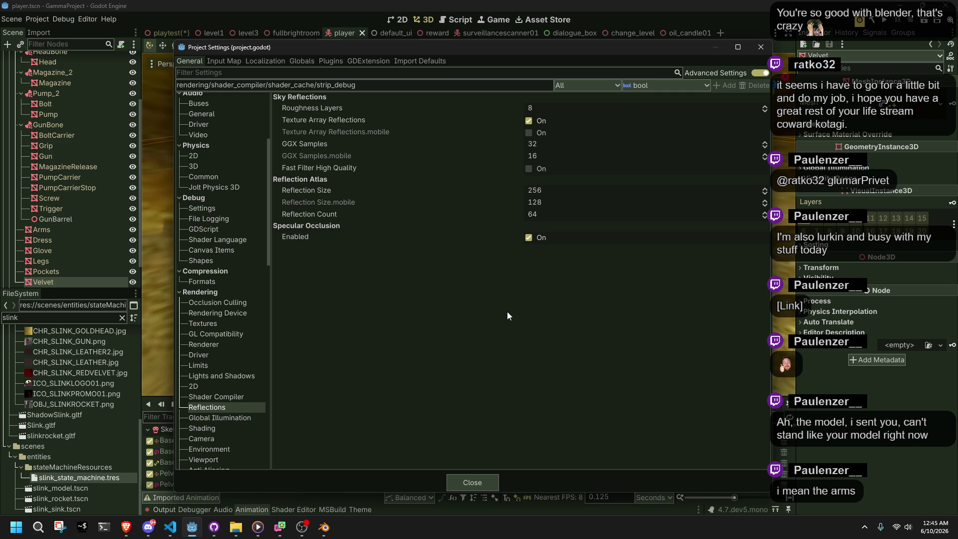
{"action": "mouse_move", "coordinate": [292, 238]}
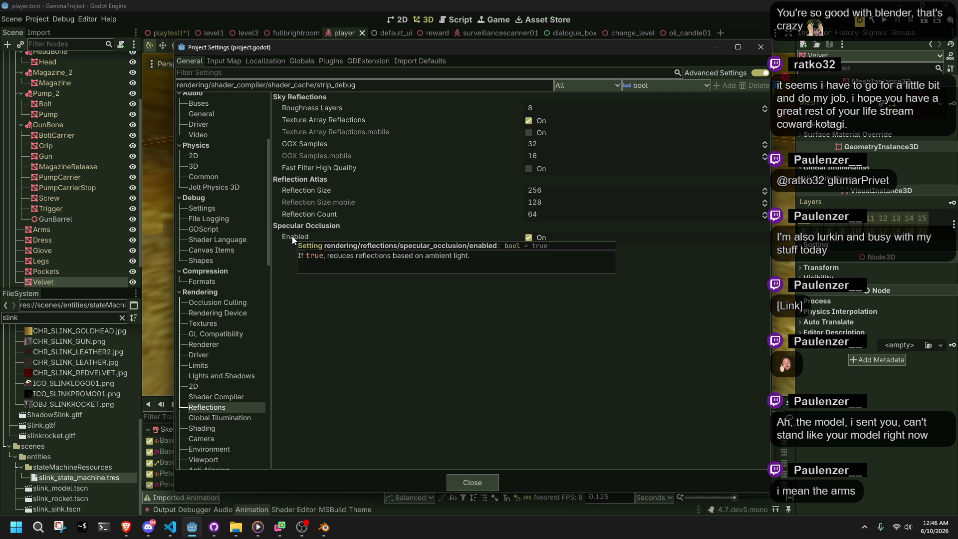
{"action": "left_click", "coordinate": [264, 417]}
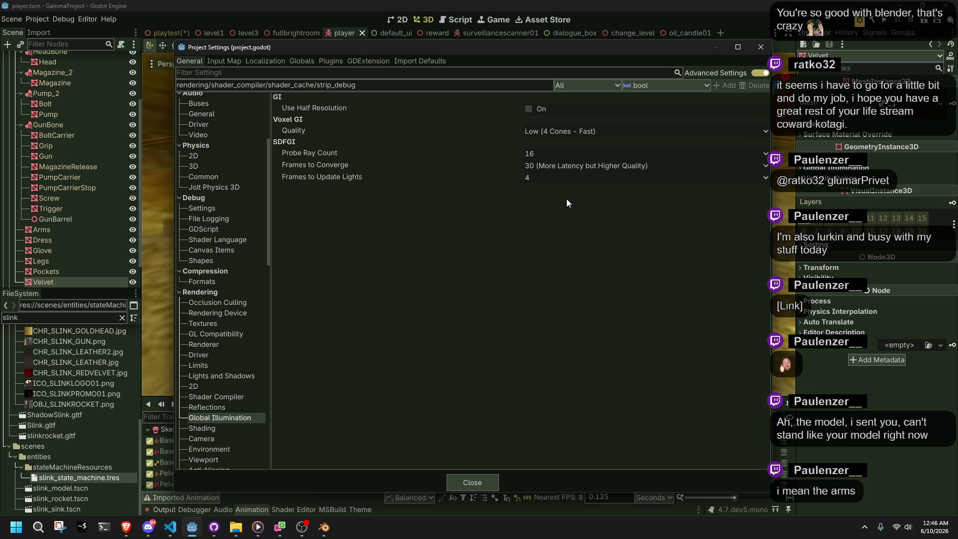
Keep Voxel GI quality at Low, enable Force Vertex Shading, and save with an editor restart
{"action": "left_click", "coordinate": [547, 133]}
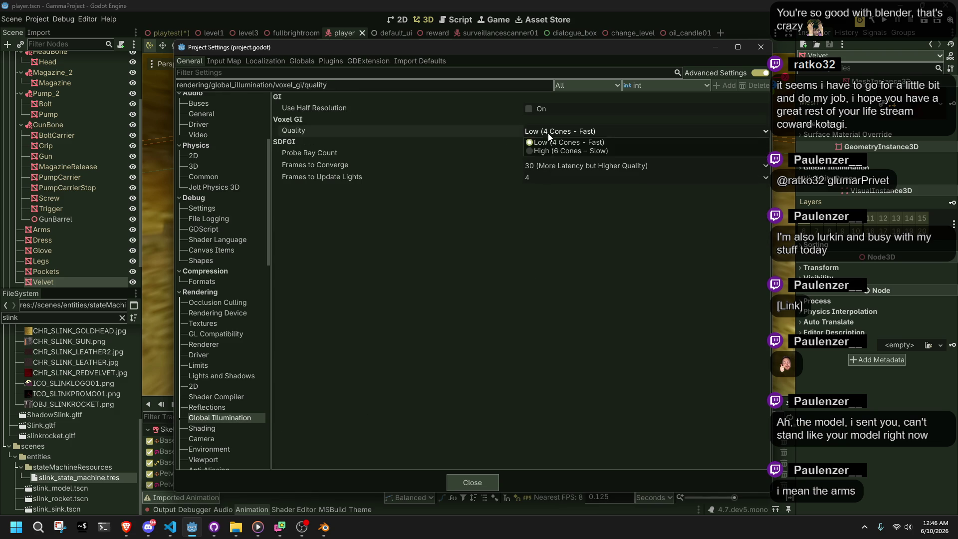
{"action": "left_click", "coordinate": [547, 130]}
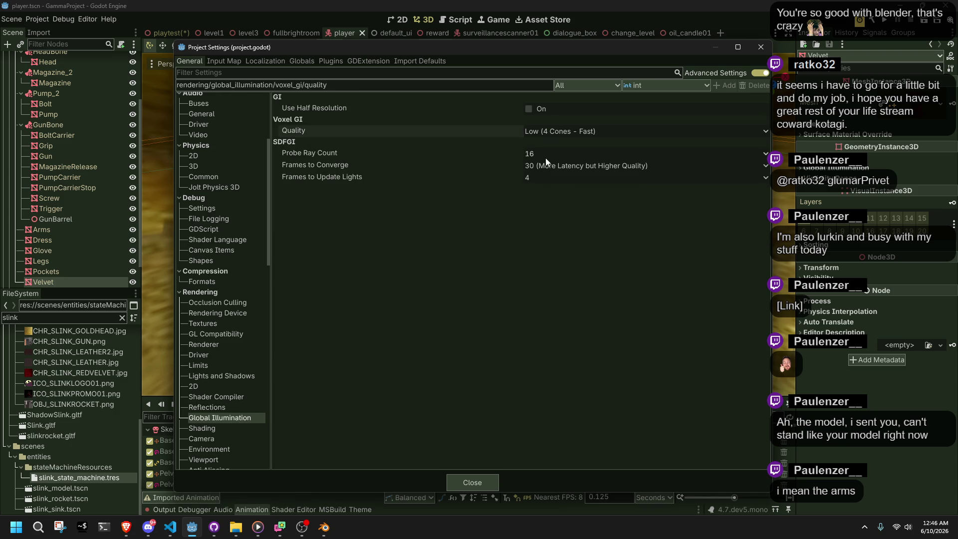
{"action": "left_click", "coordinate": [238, 427]}
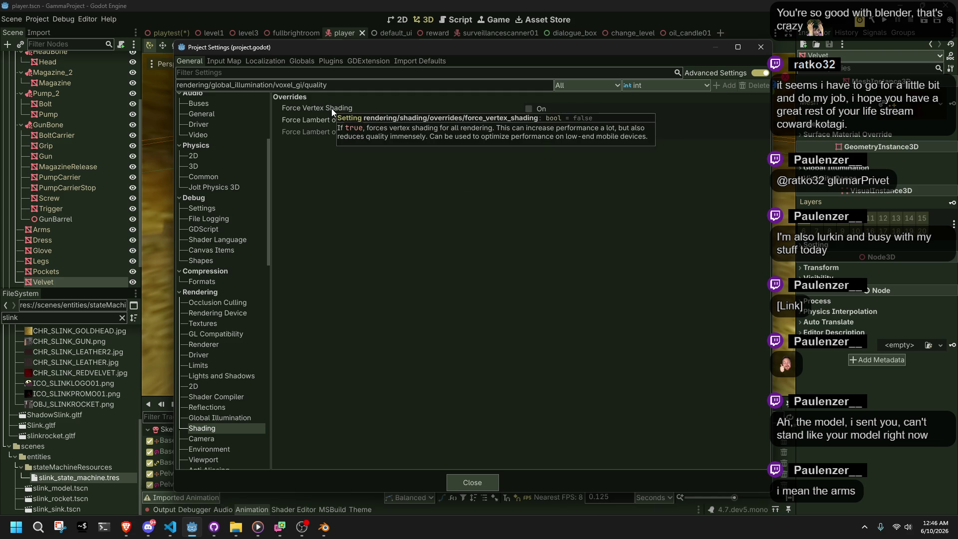
{"action": "left_click", "coordinate": [528, 109]}
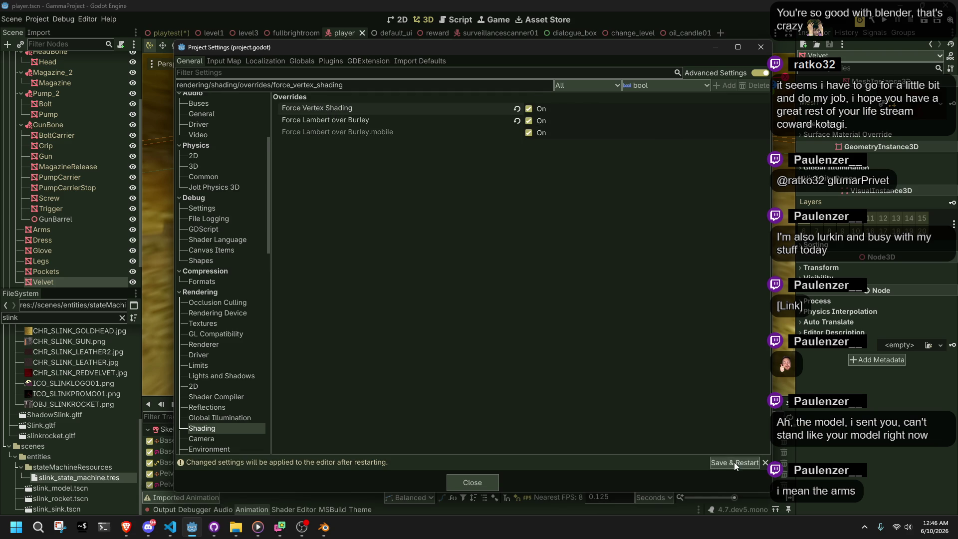
{"action": "left_click", "coordinate": [735, 463]}
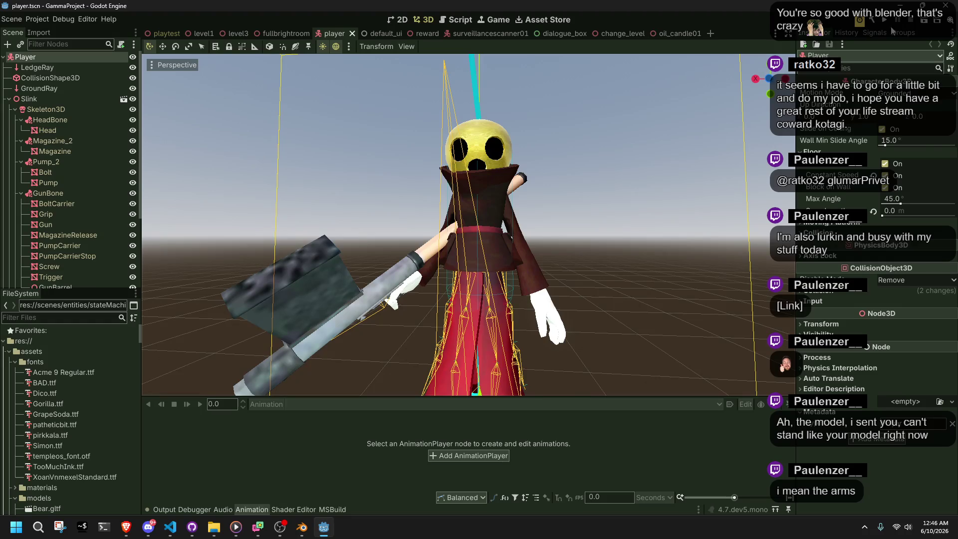
Run the project, move the character around with WASD and Space, then stop it with F8
{"action": "left_click", "coordinate": [886, 21]}
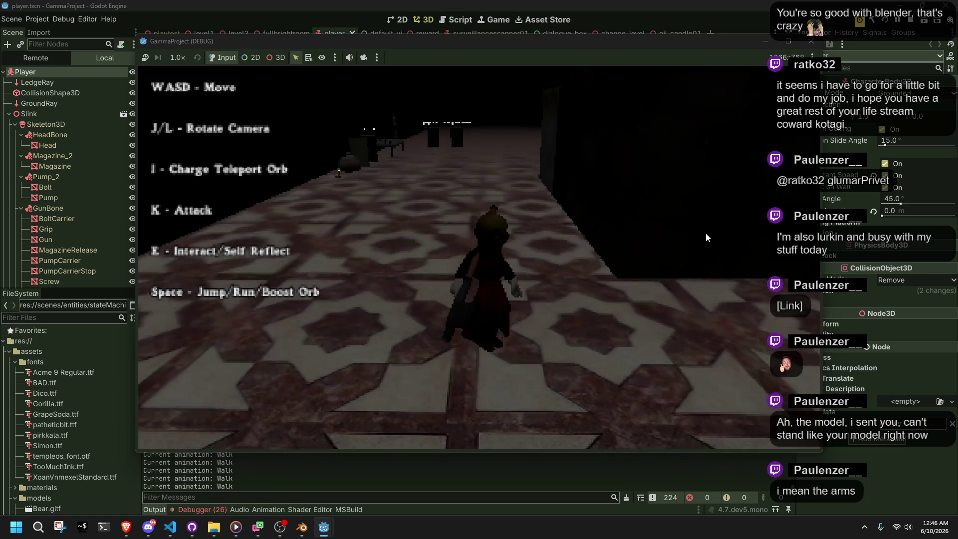
{"action": "key", "text": "d"}
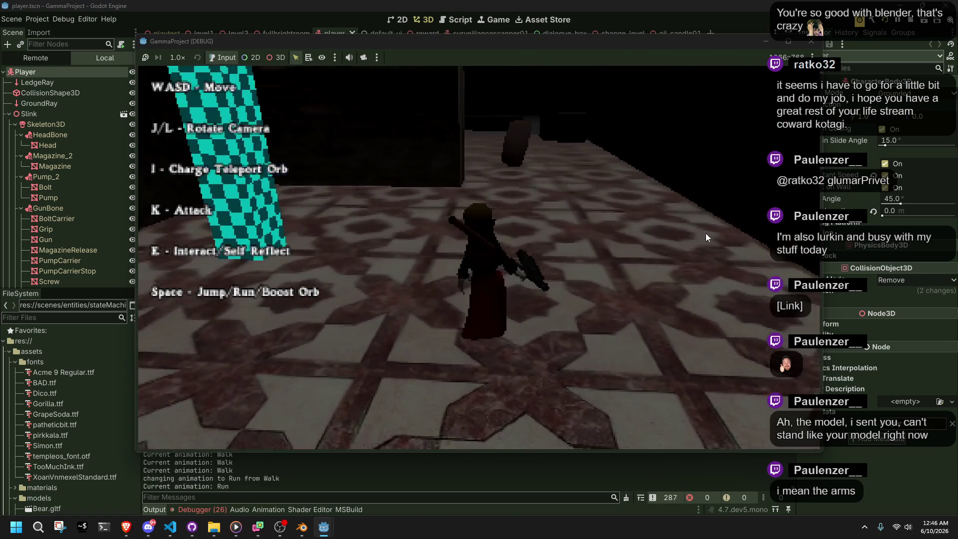
{"action": "key", "text": "a"}
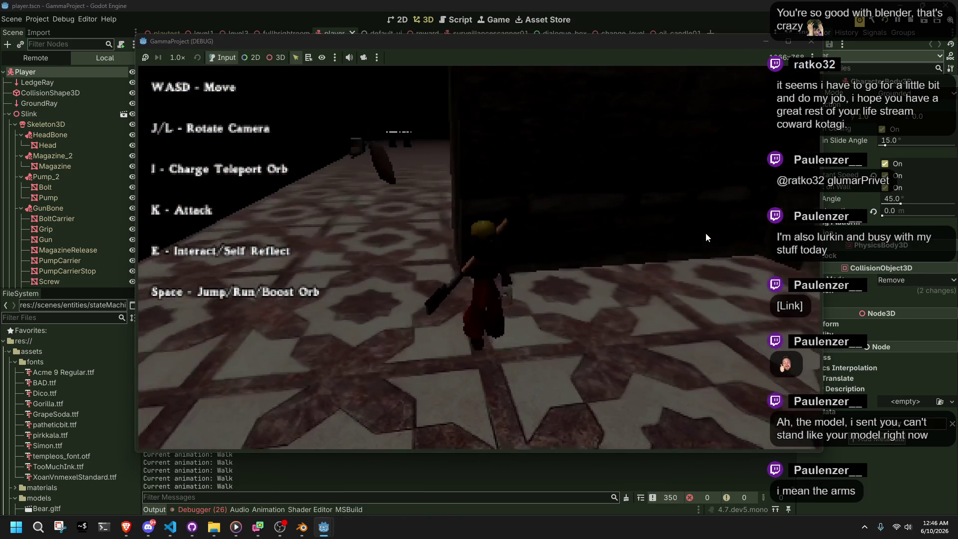
{"action": "key", "text": "d"}
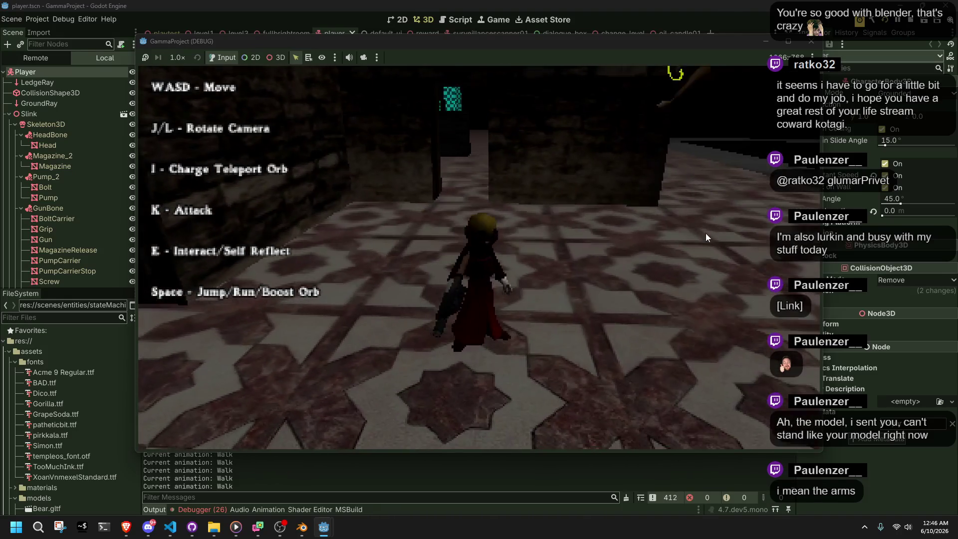
{"action": "key", "text": "w"}
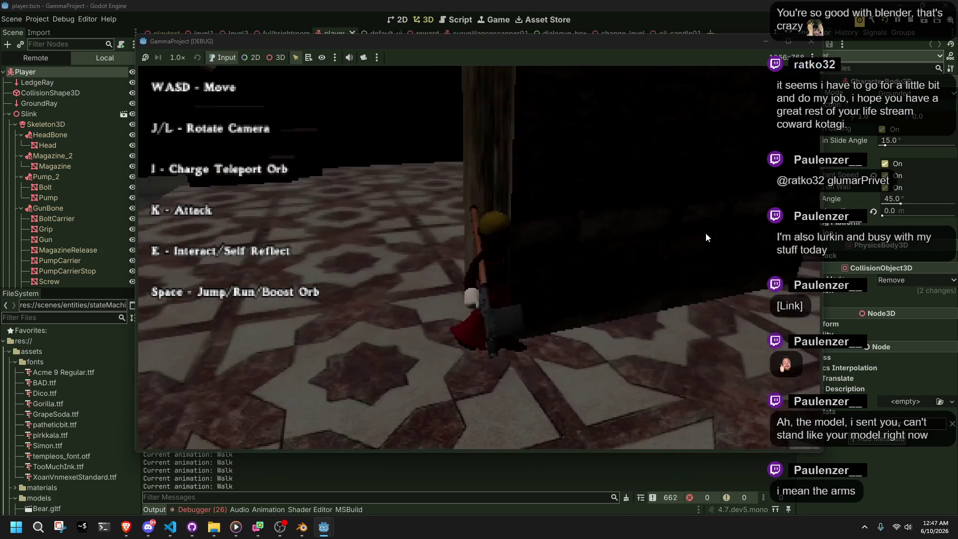
{"action": "key", "text": "space"}
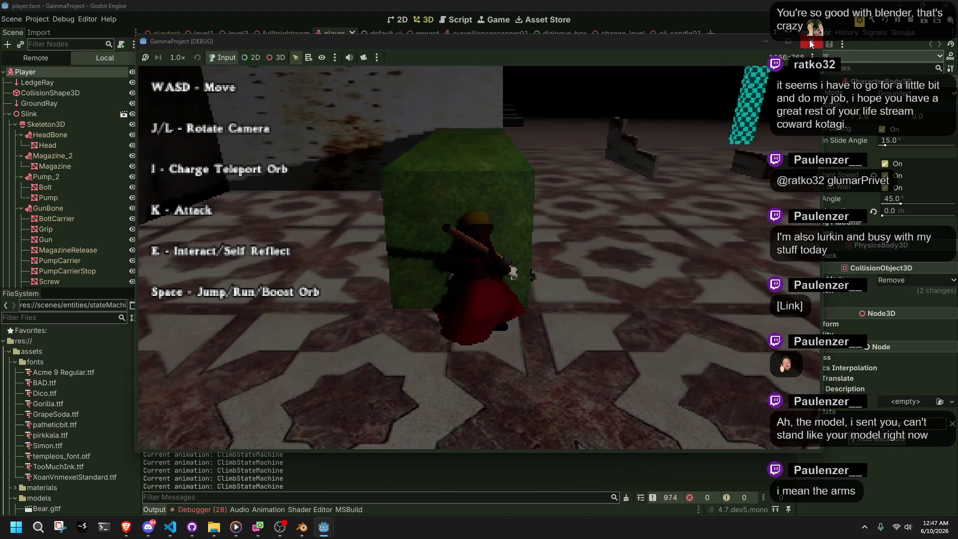
{"action": "key", "text": "F8"}
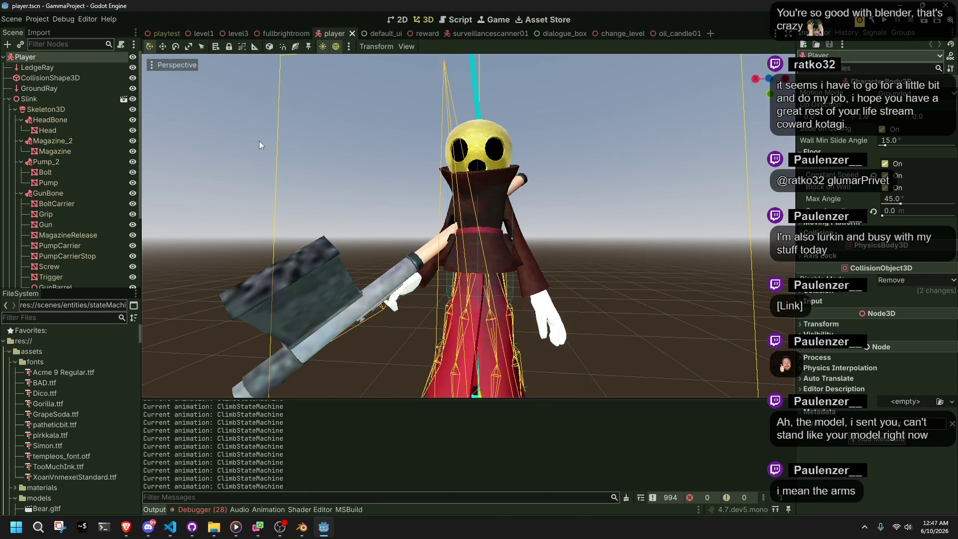
Open Project Settings and switch Force Vertex Shading back off under Rendering > Shading
{"action": "left_click", "coordinate": [52, 34]}
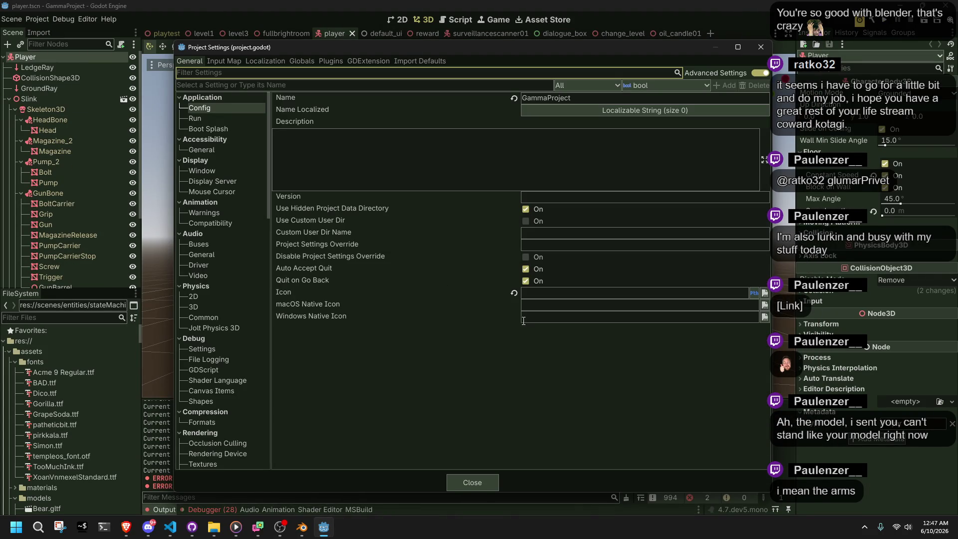
{"action": "scroll", "coordinate": [229, 280], "scroll_direction": "down", "scroll_amount": 5}
{"action": "left_click", "coordinate": [223, 329]}
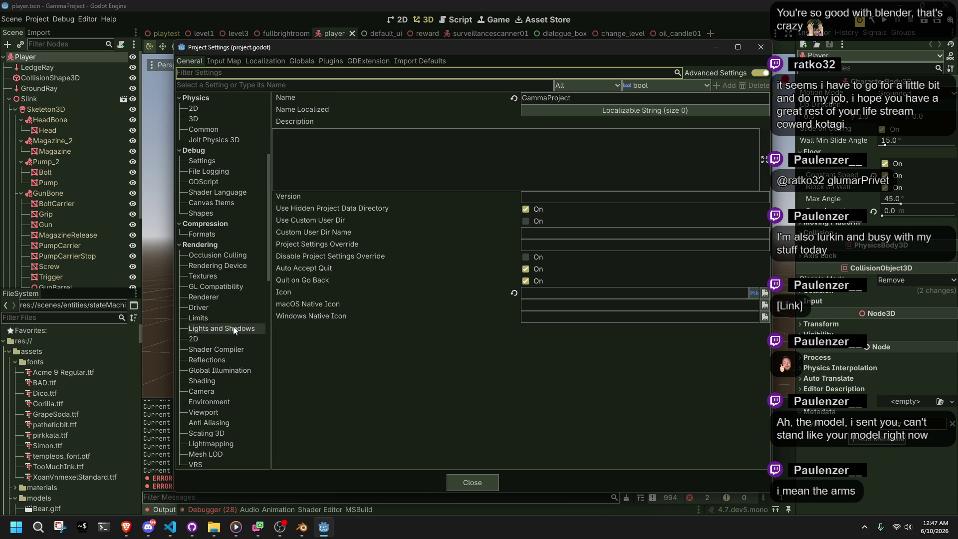
{"action": "left_click", "coordinate": [222, 350]}
{"action": "left_click", "coordinate": [226, 370]}
{"action": "left_click", "coordinate": [220, 350]}
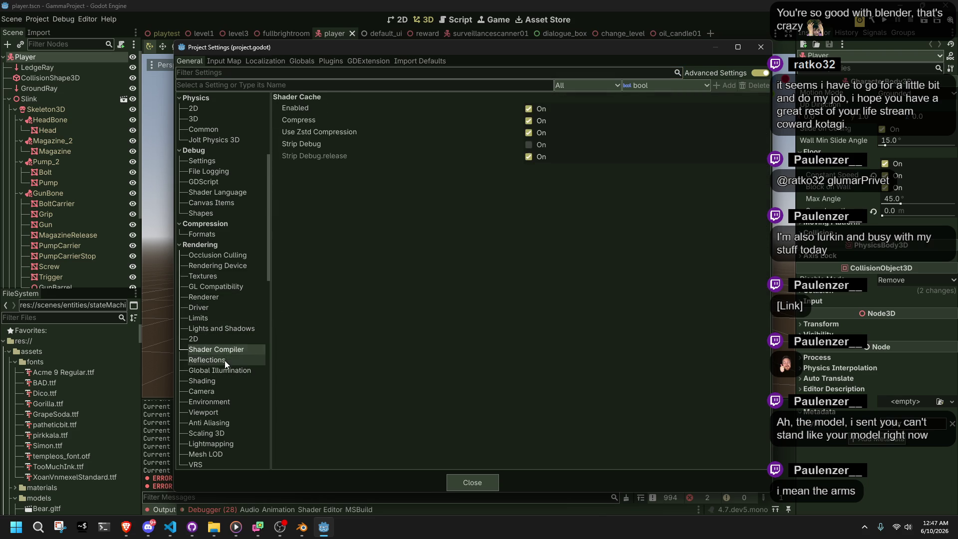
{"action": "left_click", "coordinate": [225, 360]}
{"action": "left_click", "coordinate": [220, 352]}
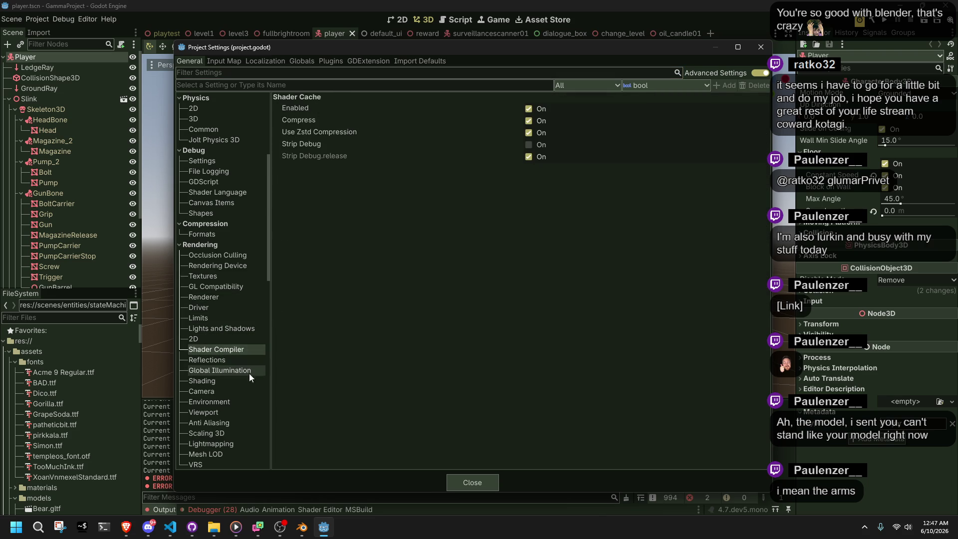
{"action": "left_click", "coordinate": [213, 380]}
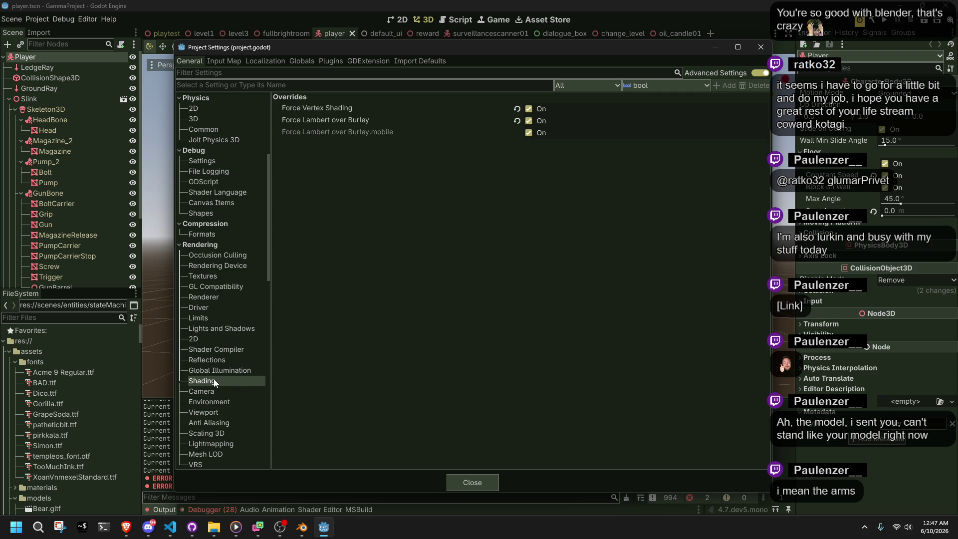
{"action": "left_click", "coordinate": [516, 109]}
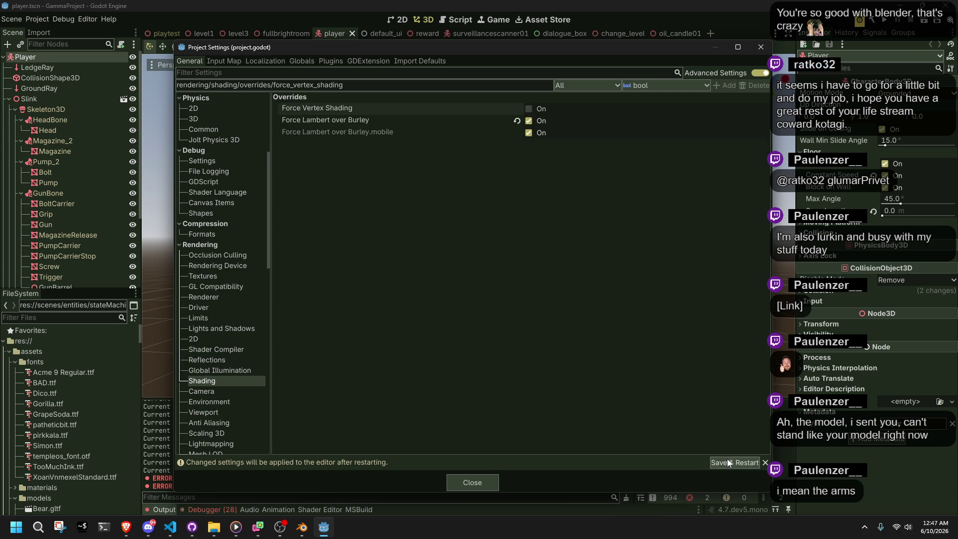
Review the Lights and Shadows settings, then save and restart the editor
{"action": "mouse_move", "coordinate": [357, 121]}
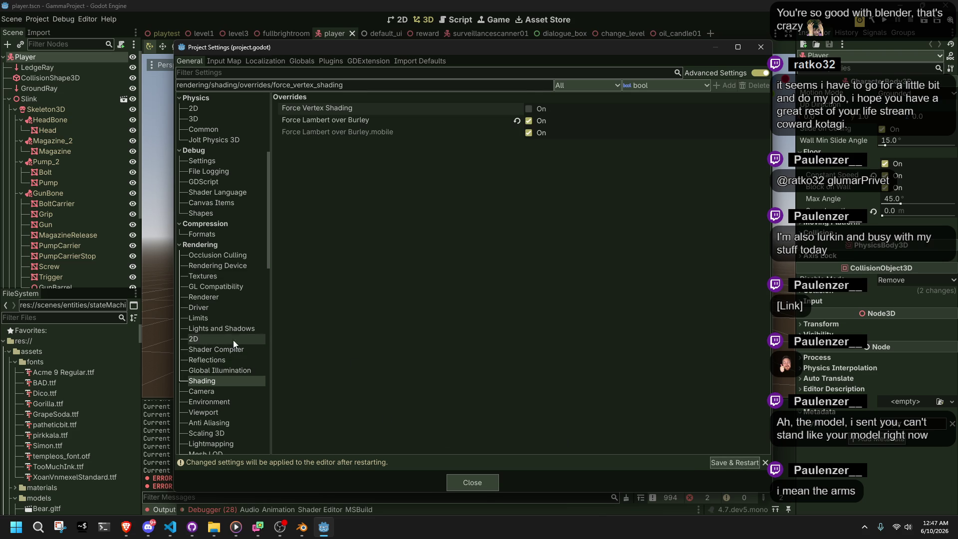
{"action": "left_click", "coordinate": [219, 328]}
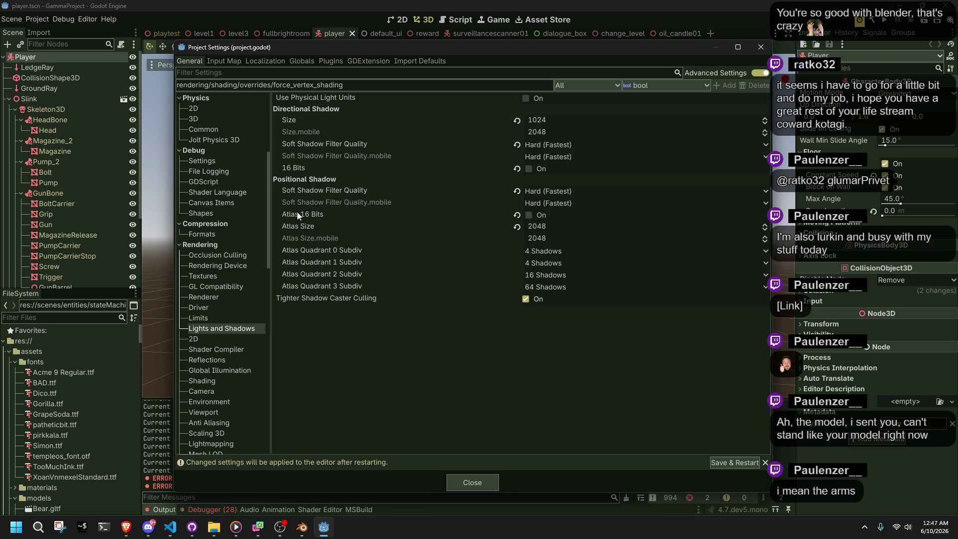
{"action": "mouse_move", "coordinate": [290, 213]}
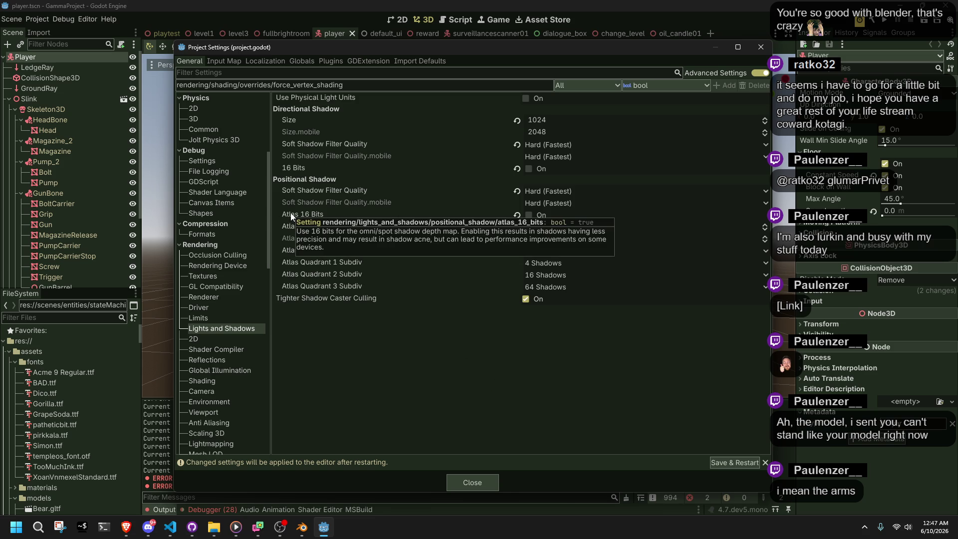
{"action": "left_click", "coordinate": [729, 462]}
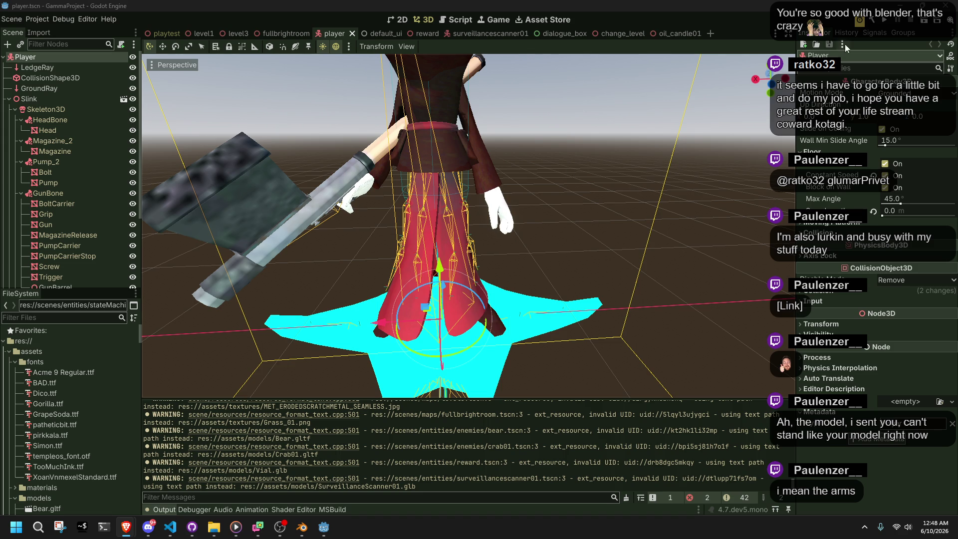
Test-run the project, expand the get_id_path error in the debugger, and reopen Project Settings
{"action": "left_click", "coordinate": [884, 23]}
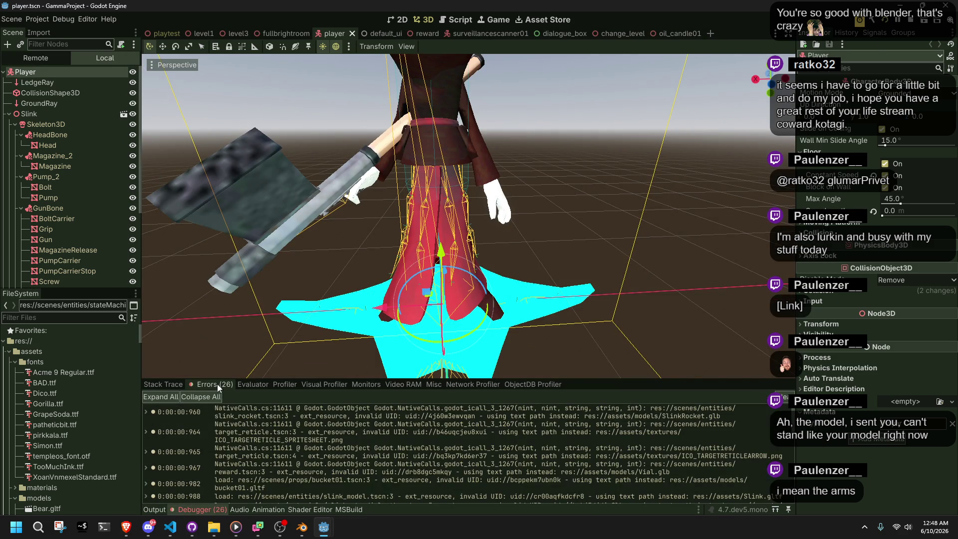
{"action": "scroll", "coordinate": [395, 445], "scroll_direction": "down", "scroll_amount": 2}
{"action": "scroll", "coordinate": [394, 445], "scroll_direction": "down", "scroll_amount": 4}
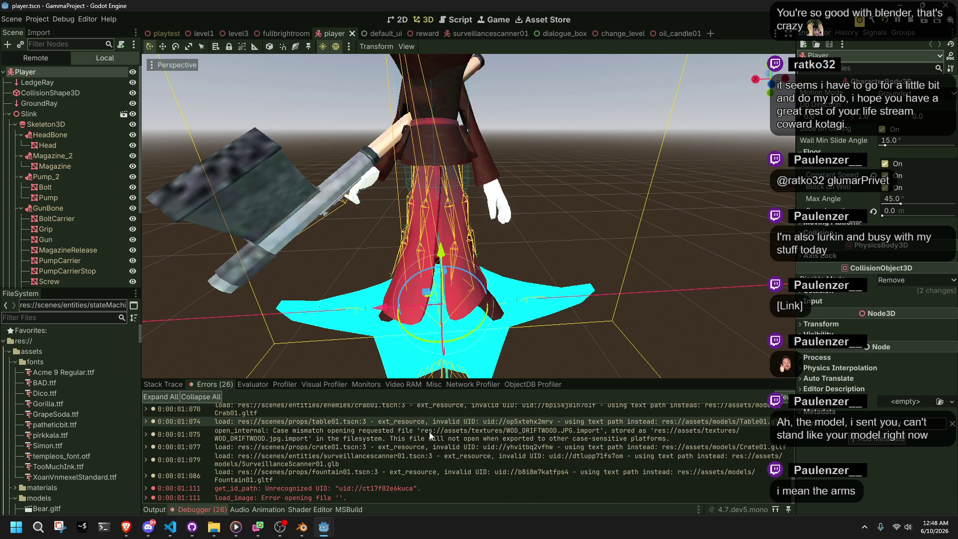
{"action": "mouse_move", "coordinate": [370, 503]}
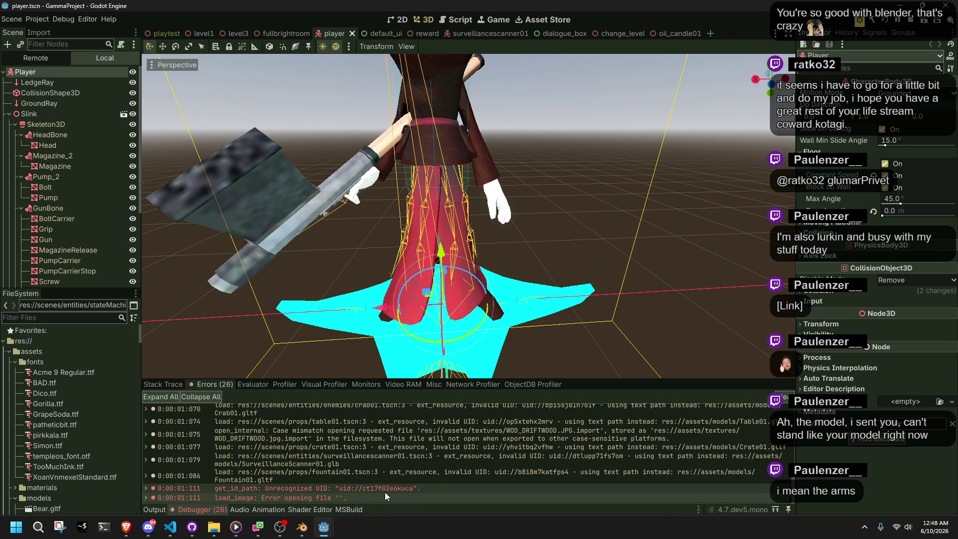
{"action": "double_click", "coordinate": [384, 492]}
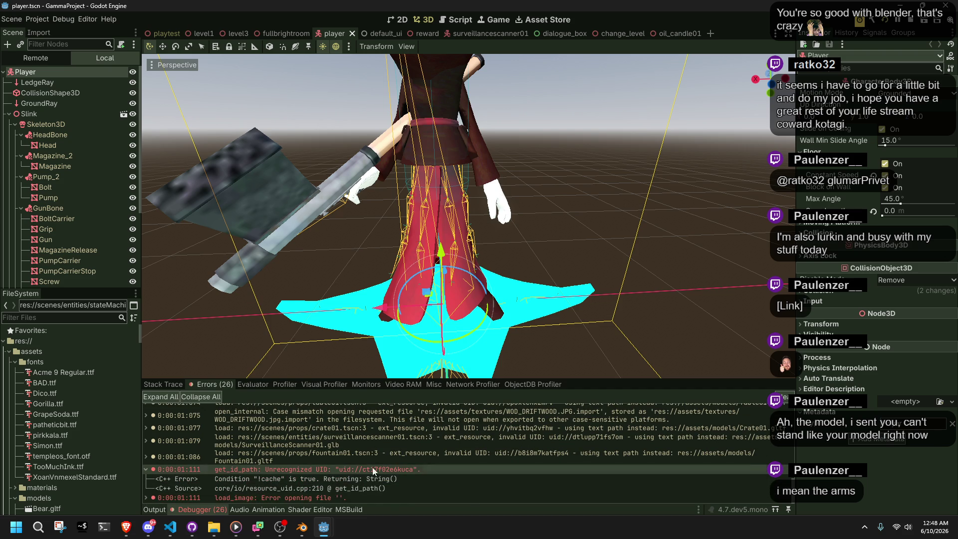
{"action": "left_click", "coordinate": [41, 22]}
{"action": "left_click", "coordinate": [49, 28]}
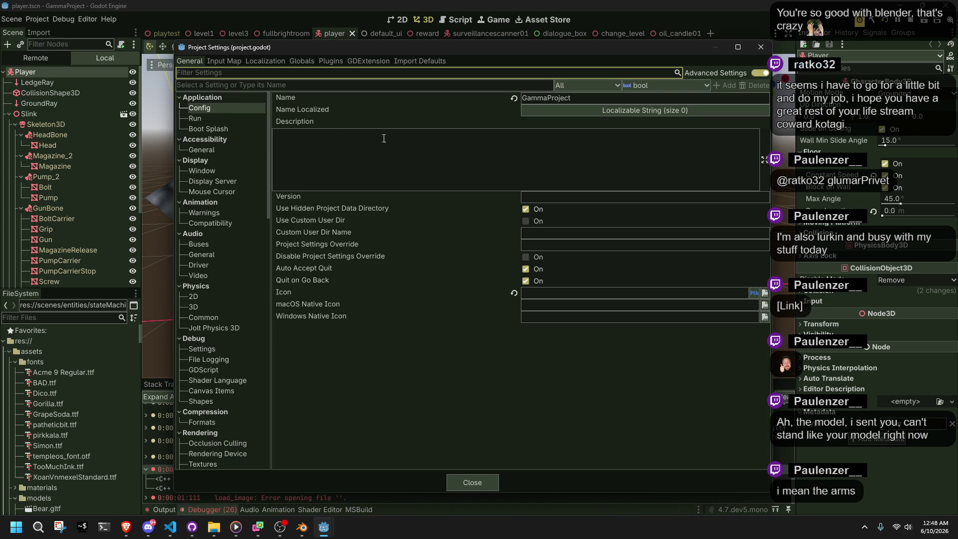
Go to Application > Boot Splash and browse for a new Image file
{"action": "left_click", "coordinate": [196, 118]}
{"action": "left_click", "coordinate": [214, 129]}
{"action": "left_click", "coordinate": [210, 119]}
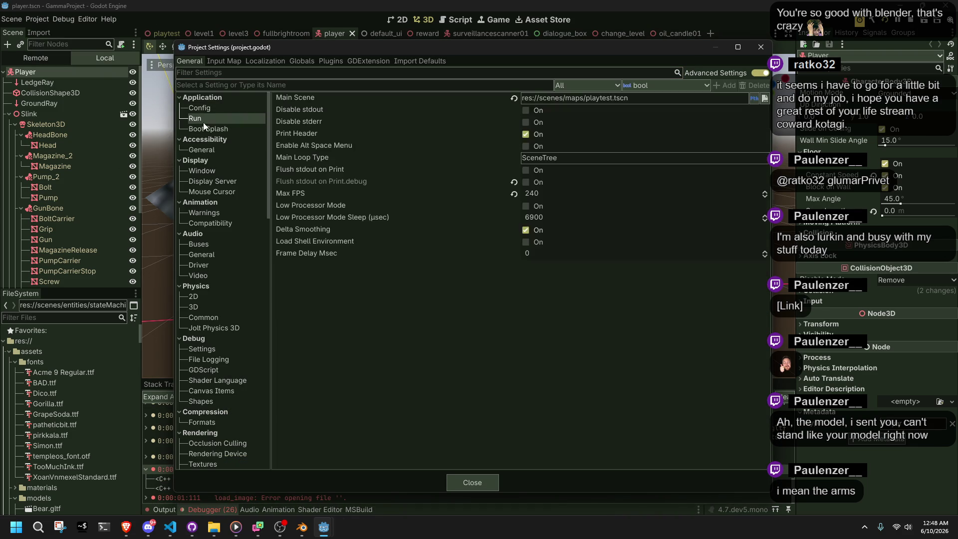
{"action": "left_click", "coordinate": [207, 130]}
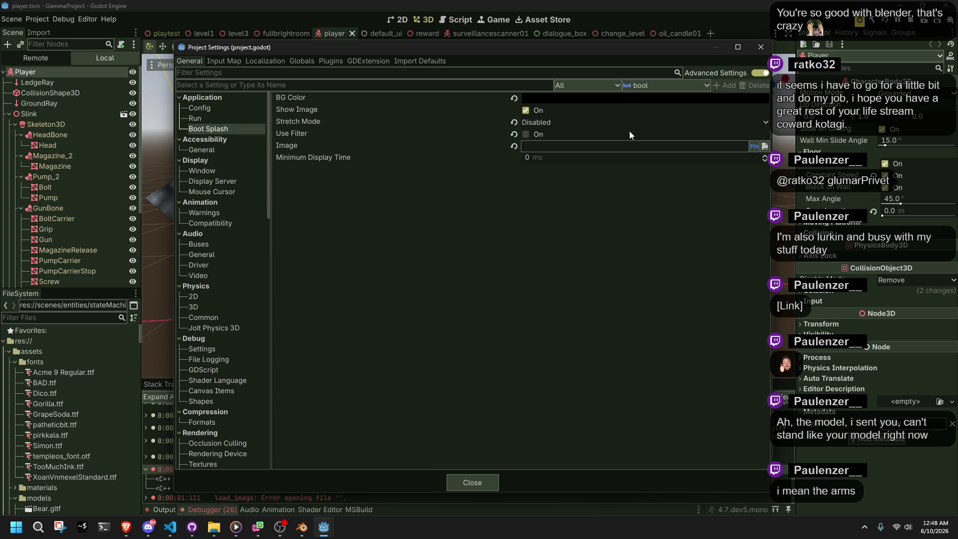
{"action": "left_click", "coordinate": [755, 146]}
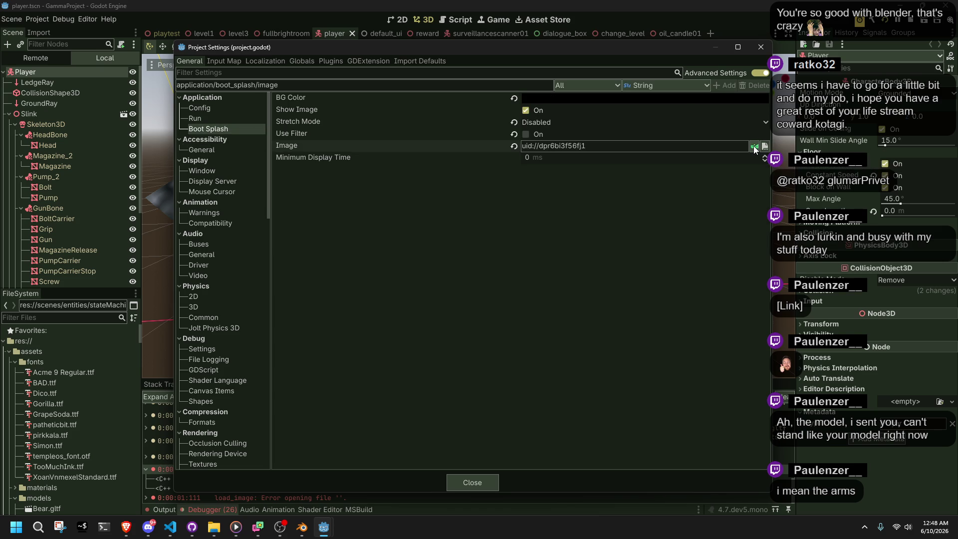
{"action": "left_click", "coordinate": [754, 146]}
{"action": "left_click", "coordinate": [765, 145]}
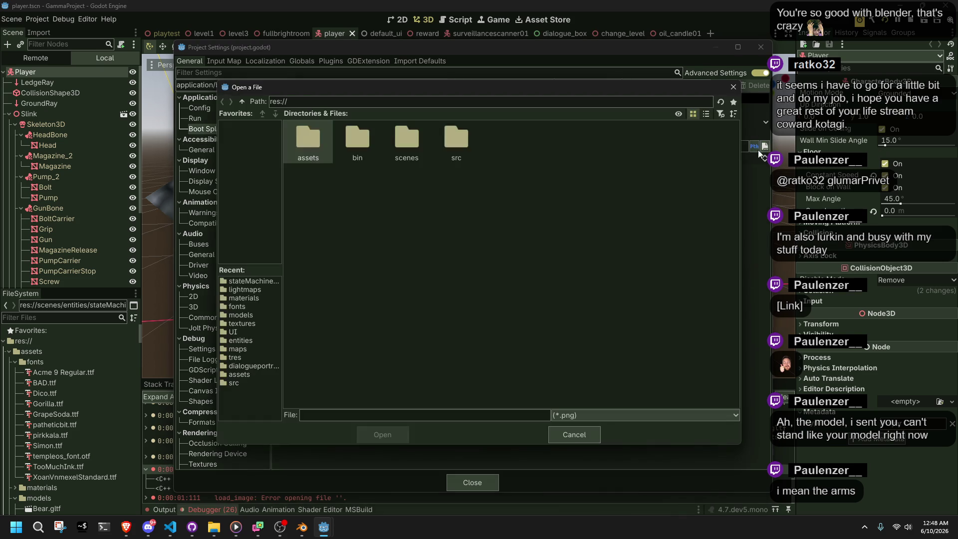
Choose res://assets/textures/logo.png as the boot splash image and close Project Settings
{"action": "double_click", "coordinate": [322, 153]}
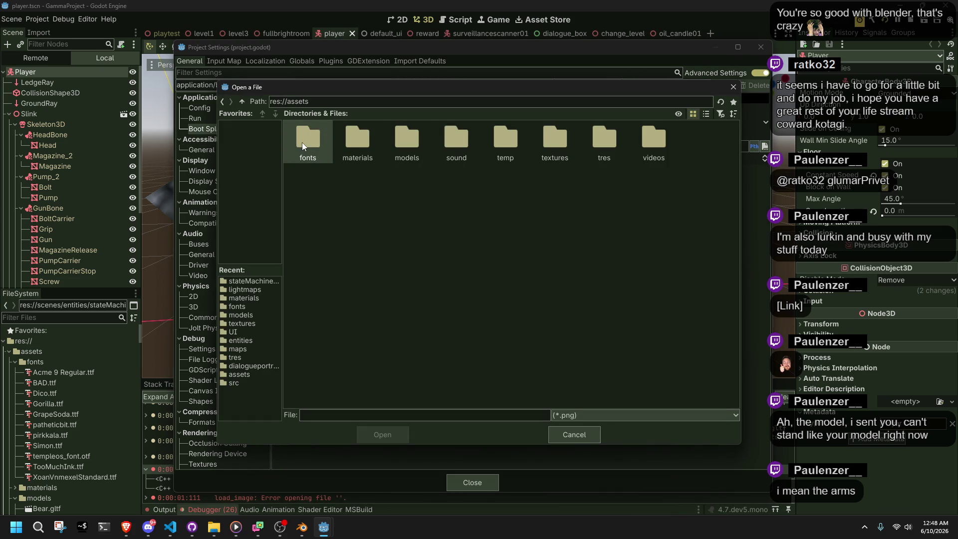
{"action": "double_click", "coordinate": [561, 146]}
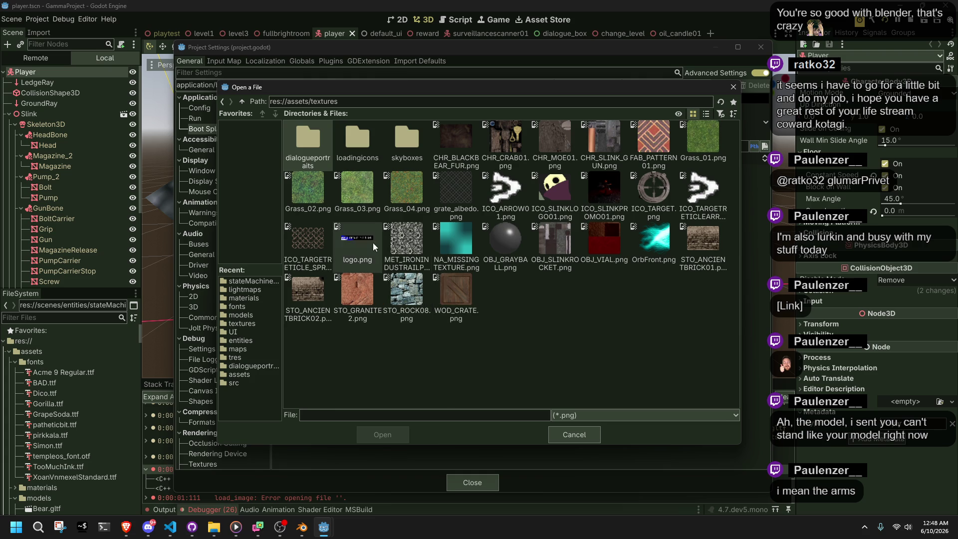
{"action": "double_click", "coordinate": [372, 243]}
{"action": "left_click", "coordinate": [487, 479]}
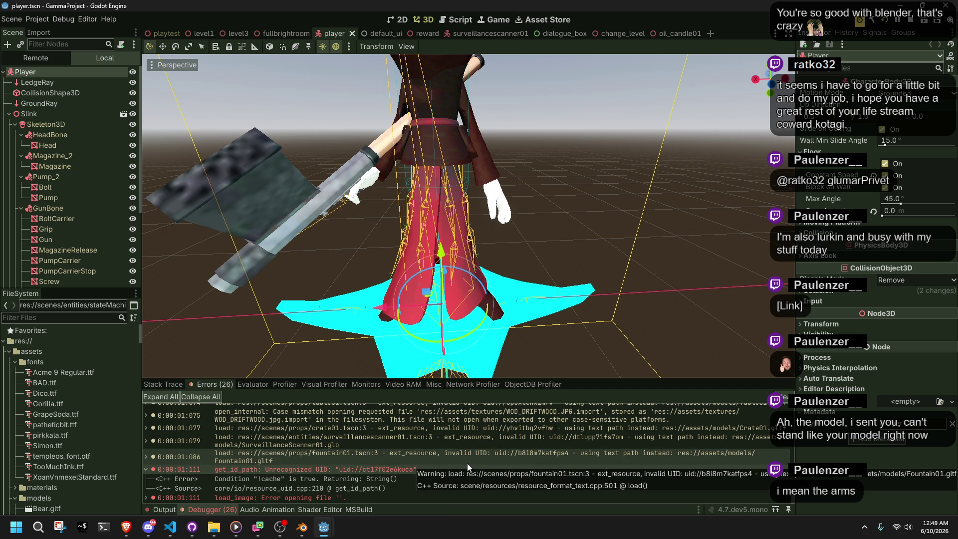
{"action": "scroll", "coordinate": [449, 459], "scroll_direction": "up", "scroll_amount": 5}
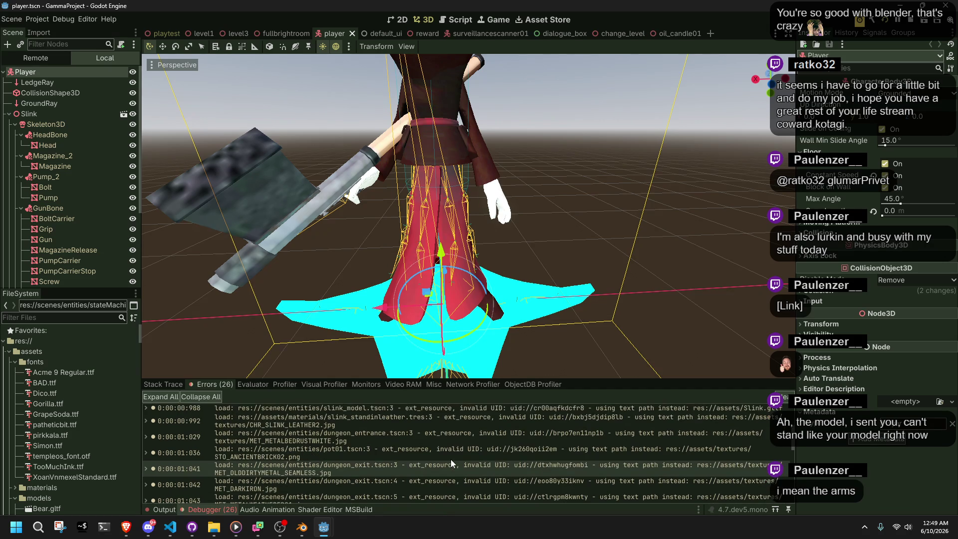
Bring the running GammaProject (DEBUG) window to the front from the taskbar
{"action": "scroll", "coordinate": [451, 459], "scroll_direction": "up", "scroll_amount": 4}
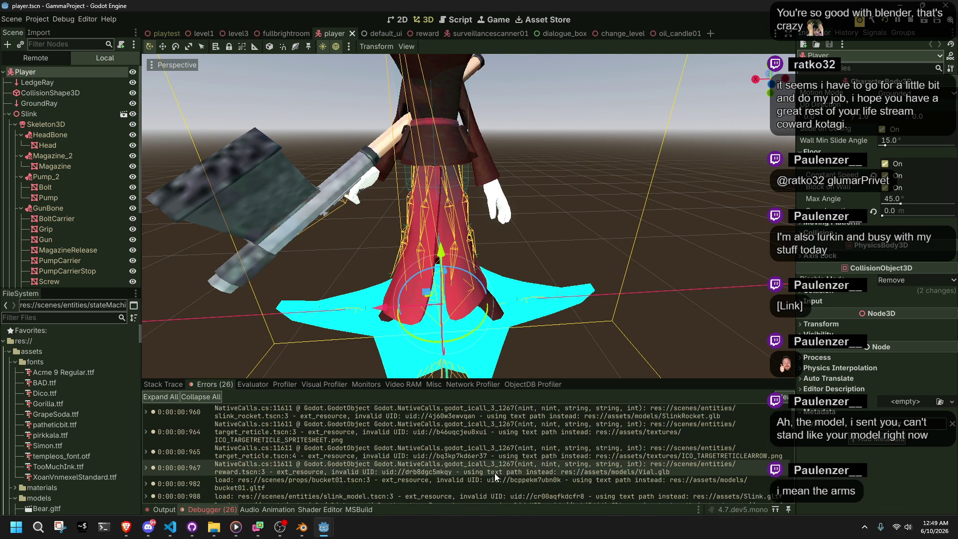
{"action": "left_click", "coordinate": [302, 526]}
{"action": "mouse_move", "coordinate": [326, 527]}
{"action": "left_click", "coordinate": [382, 469]}
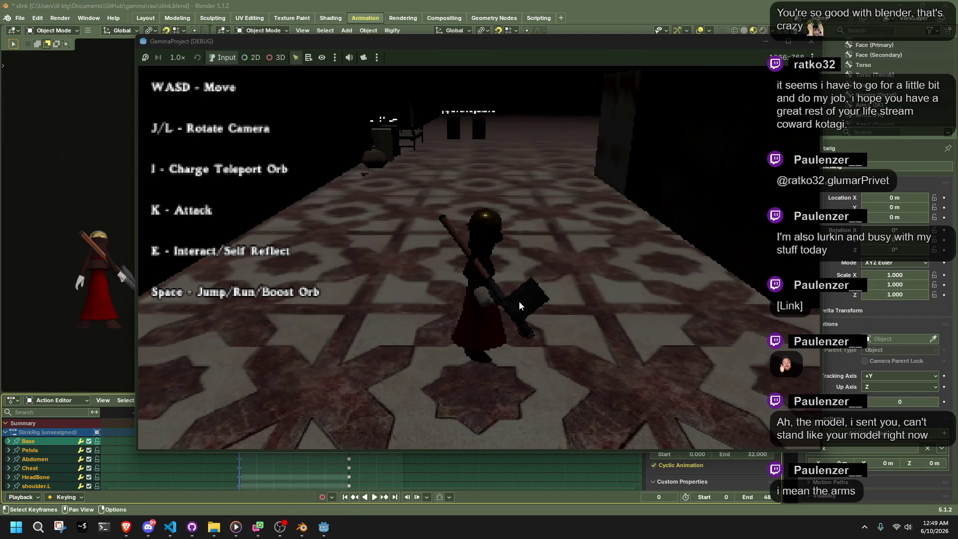
Rotate the camera with L toward the statue, walk under it with W, then quit with F8
{"action": "key", "text": "l"}
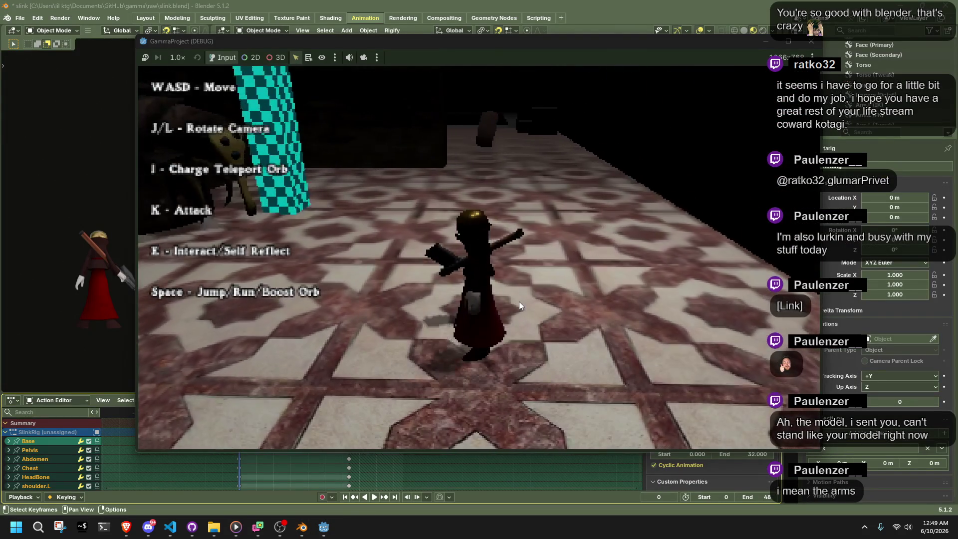
{"action": "key", "text": "l"}
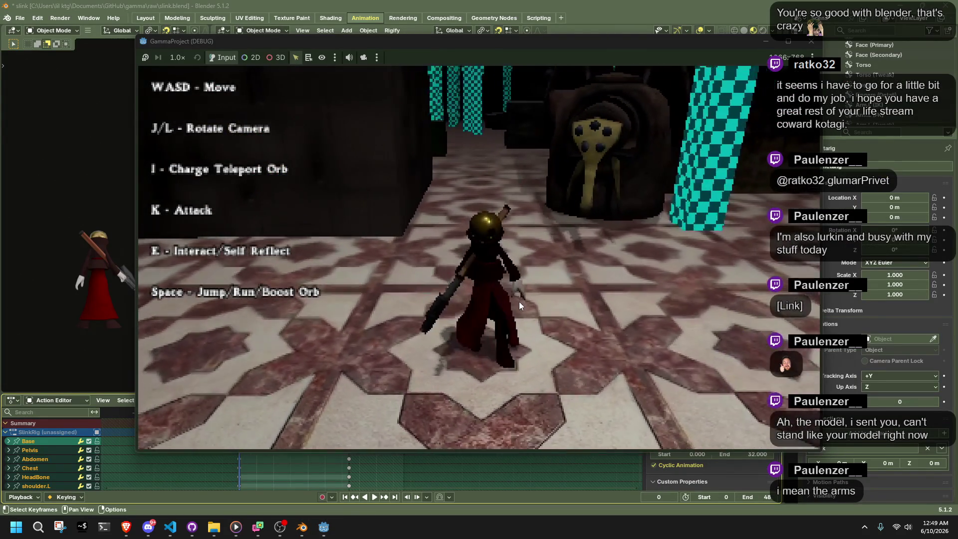
{"action": "key", "text": "l"}
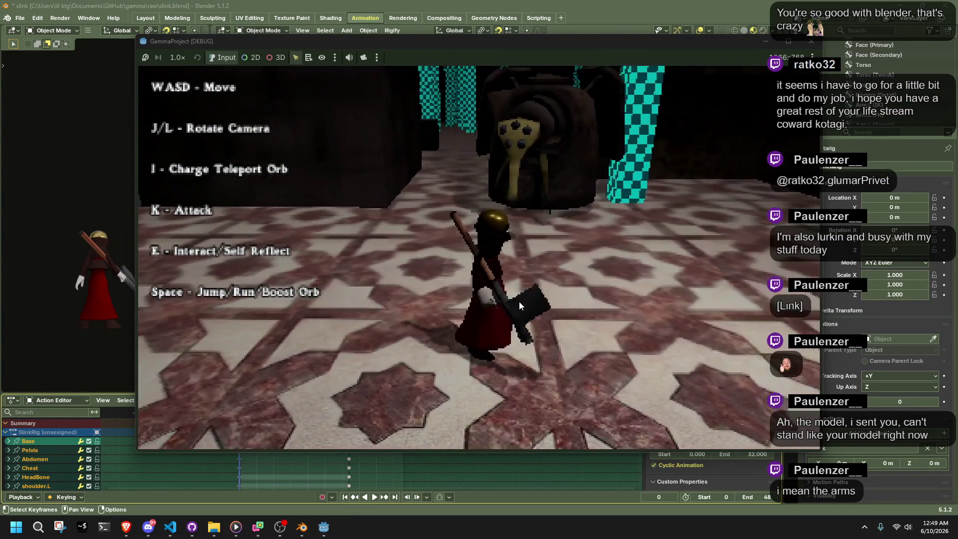
{"action": "key", "text": "w"}
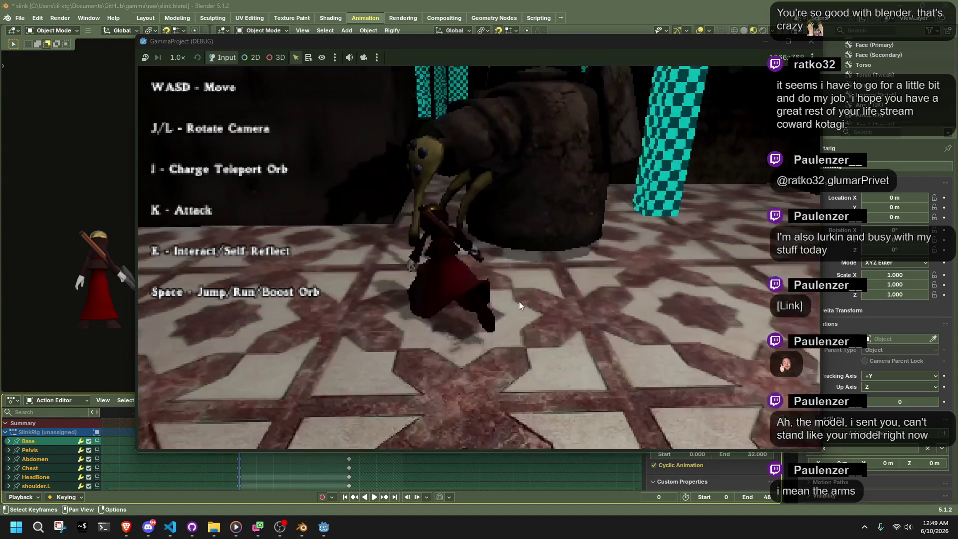
{"action": "key", "text": "w"}
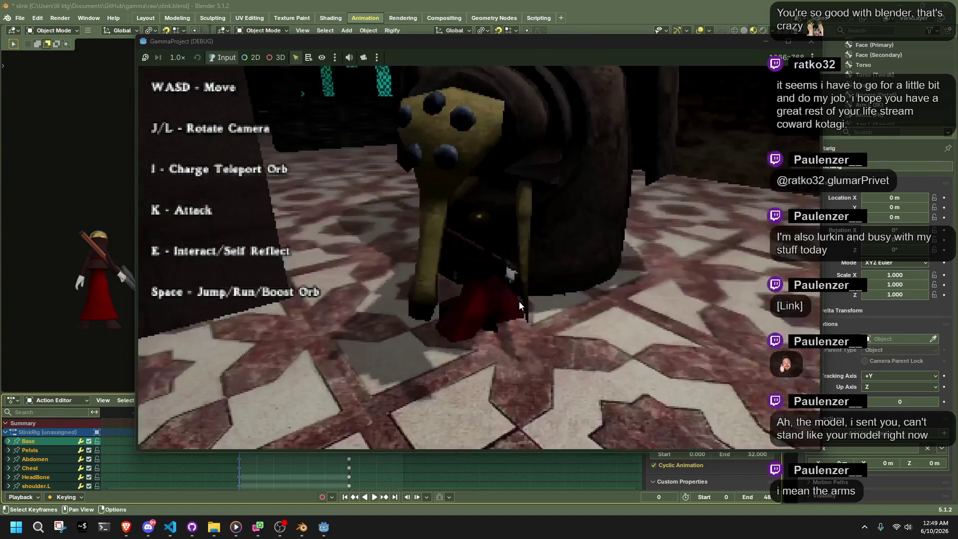
{"action": "key", "text": "w"}
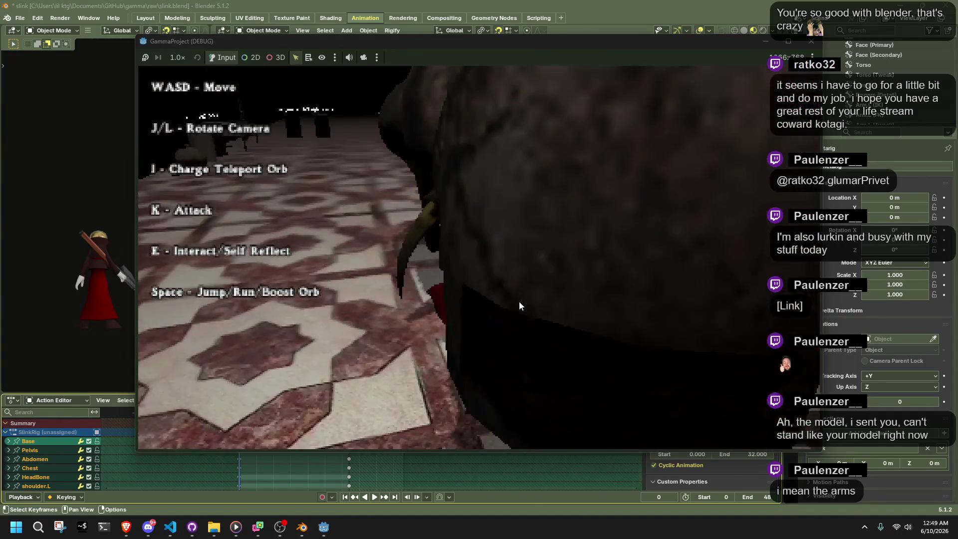
{"action": "key", "text": "F8"}
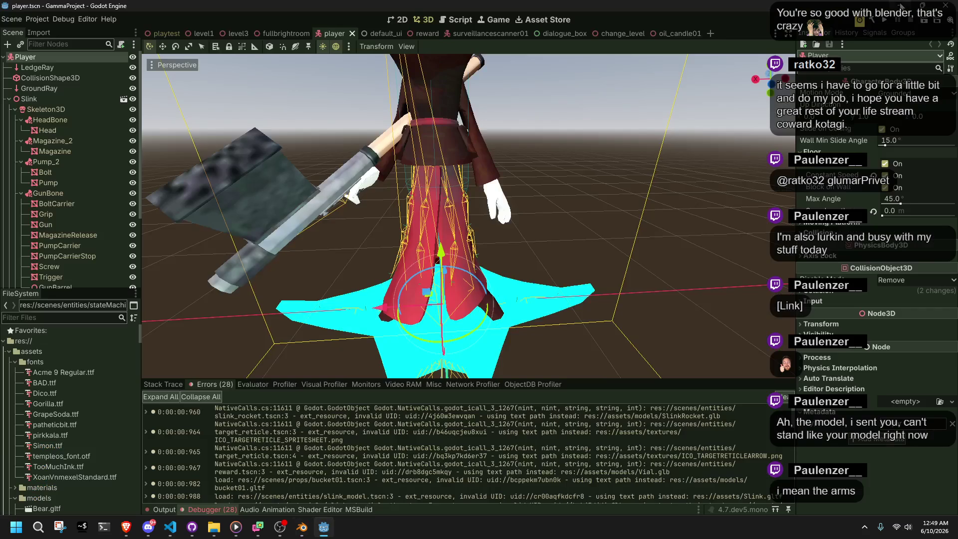
Run and stop the game, then expand the last load_image error in the debugger's error list
{"action": "left_click", "coordinate": [614, 275]}
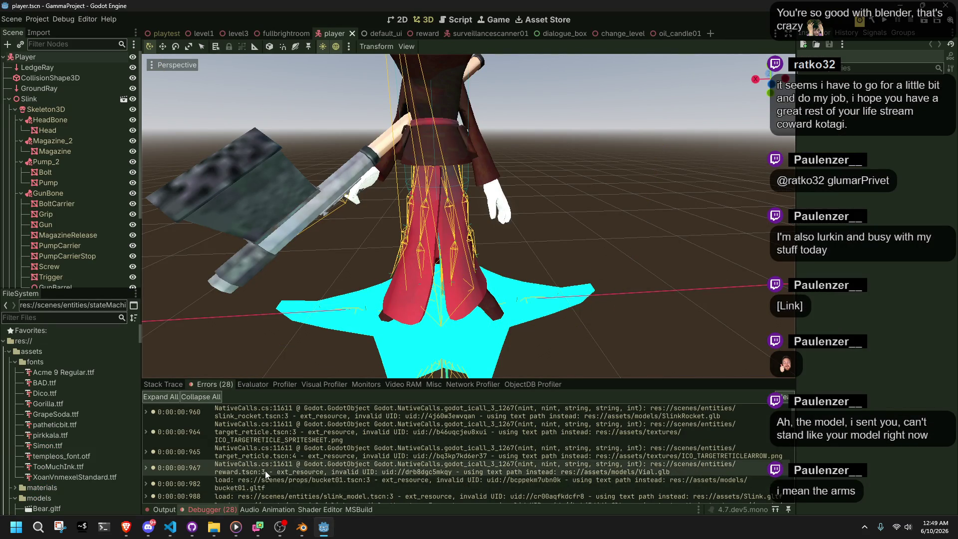
{"action": "scroll", "coordinate": [267, 468], "scroll_direction": "down", "scroll_amount": 5}
{"action": "left_click", "coordinate": [883, 20]}
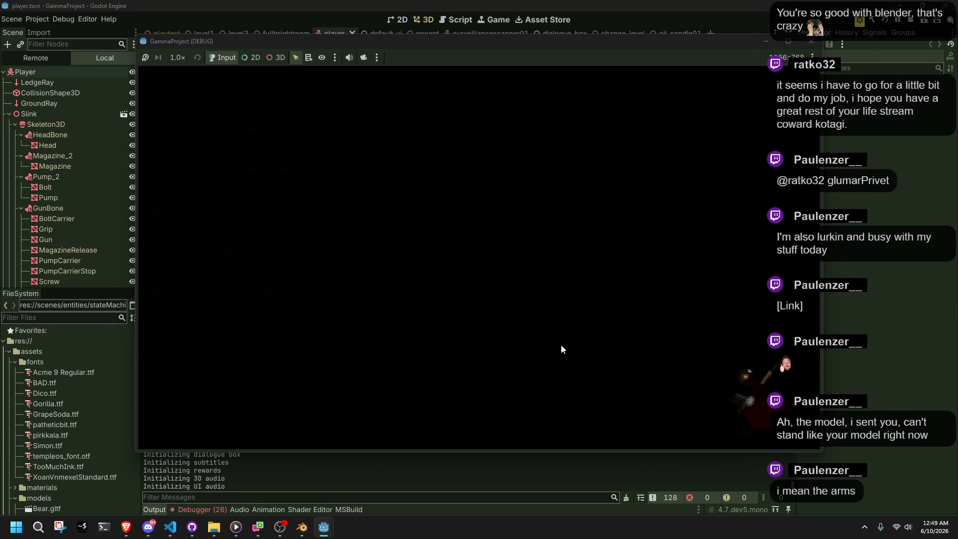
{"action": "left_click", "coordinate": [811, 41]}
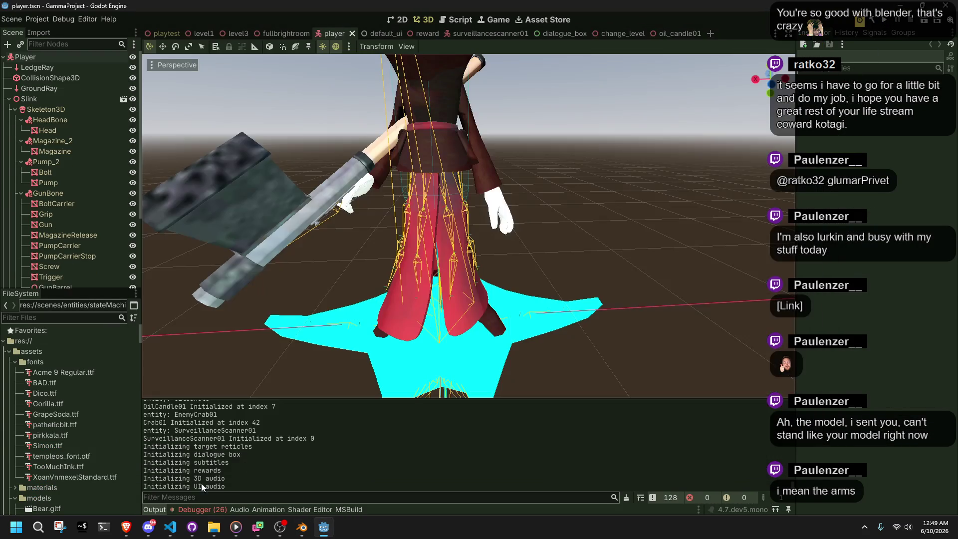
{"action": "left_click", "coordinate": [186, 508]}
{"action": "scroll", "coordinate": [345, 459], "scroll_direction": "down", "scroll_amount": 2}
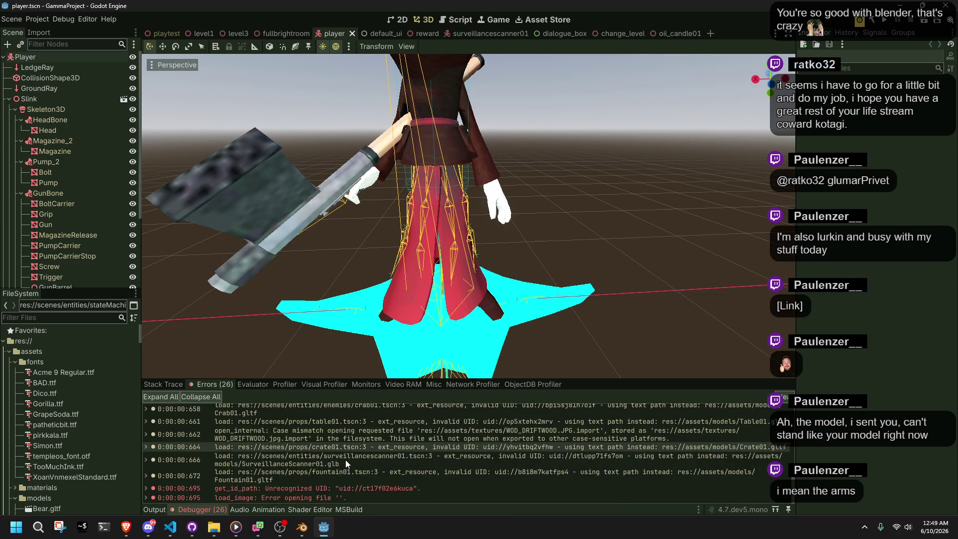
{"action": "double_click", "coordinate": [318, 496]}
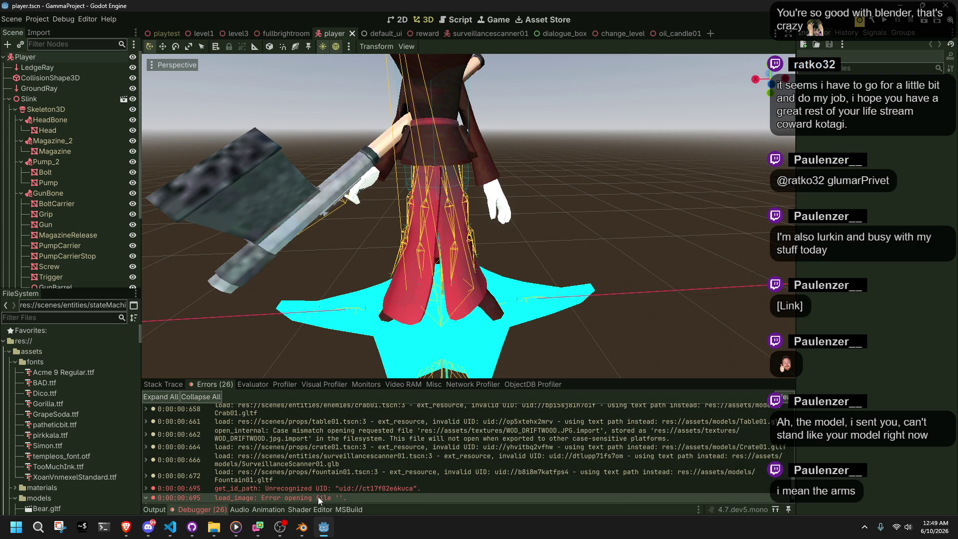
{"action": "scroll", "coordinate": [165, 480], "scroll_direction": "down", "scroll_amount": 1}
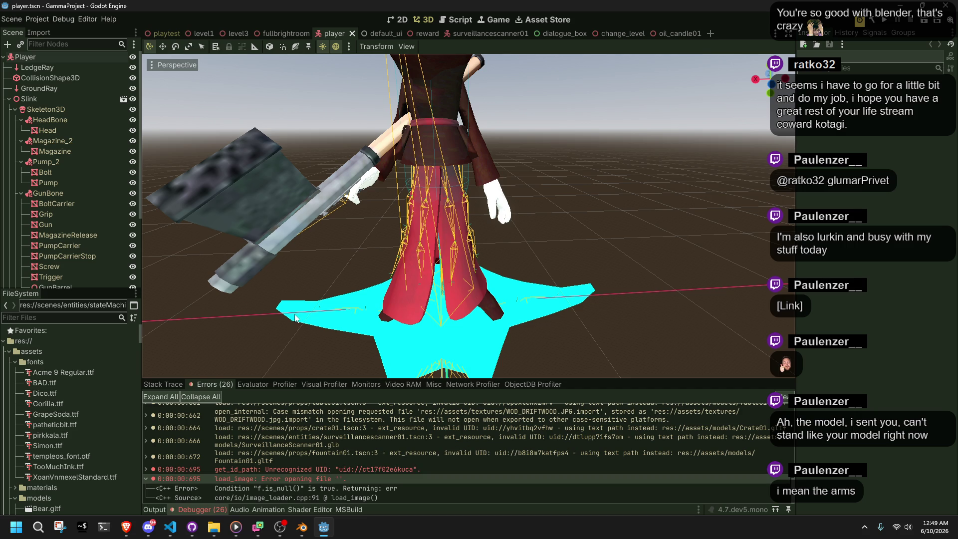
Uncheck the Boot Splash Show Image setting, then test-run the game and return to the error list
{"action": "left_click", "coordinate": [39, 20]}
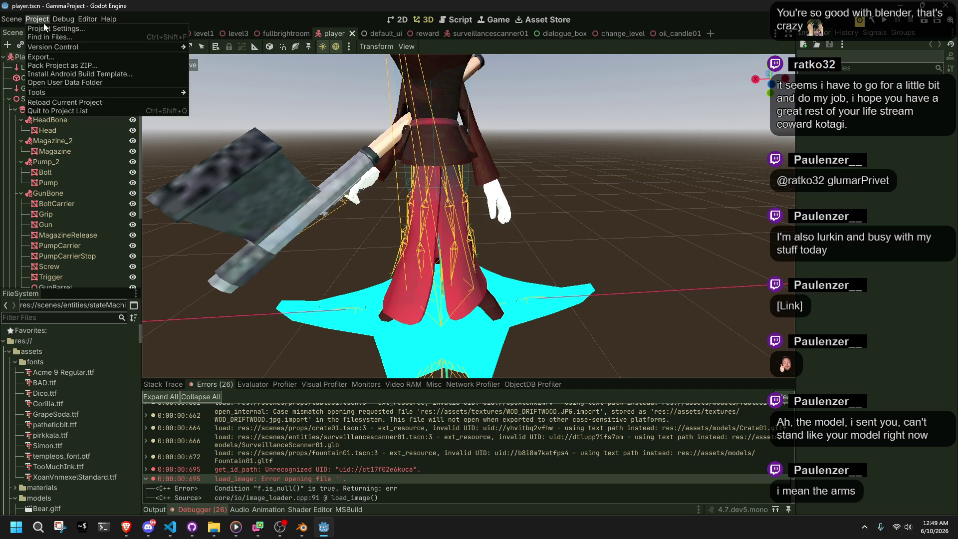
{"action": "left_click", "coordinate": [42, 28]}
{"action": "left_click", "coordinate": [526, 110]}
{"action": "left_click", "coordinate": [472, 482]}
{"action": "left_click", "coordinate": [883, 22]}
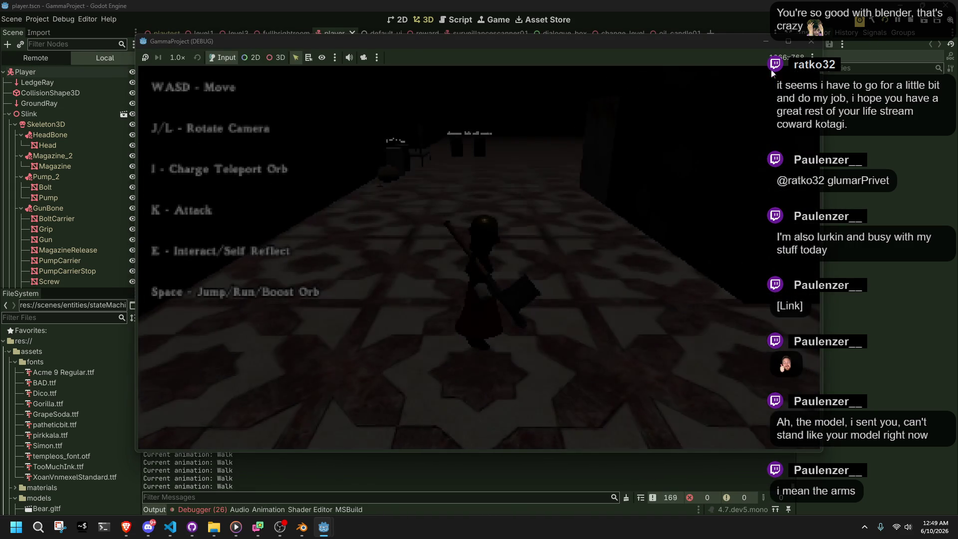
{"action": "left_click", "coordinate": [808, 45]}
{"action": "left_click", "coordinate": [211, 510]}
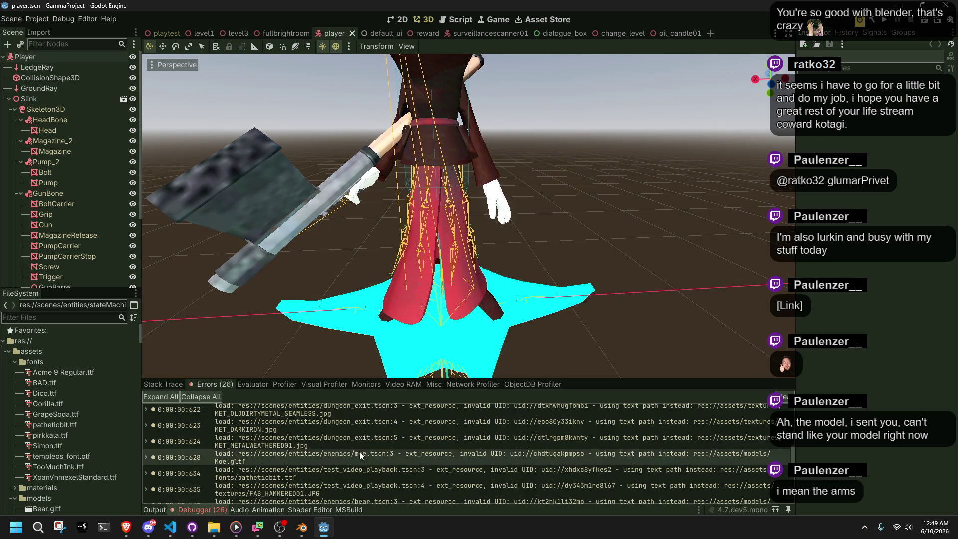
Collapse the models, dialogueportraits and loadingicons folders, then scroll to scenes/entities
{"action": "scroll", "coordinate": [357, 451], "scroll_direction": "down", "scroll_amount": 2}
{"action": "scroll", "coordinate": [361, 450], "scroll_direction": "down", "scroll_amount": 2}
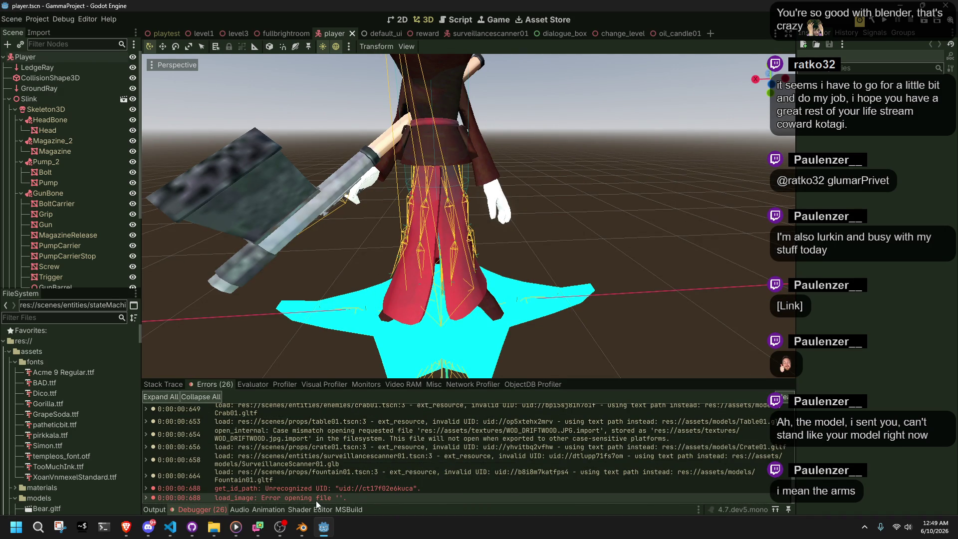
{"action": "scroll", "coordinate": [64, 430], "scroll_direction": "down", "scroll_amount": 5}
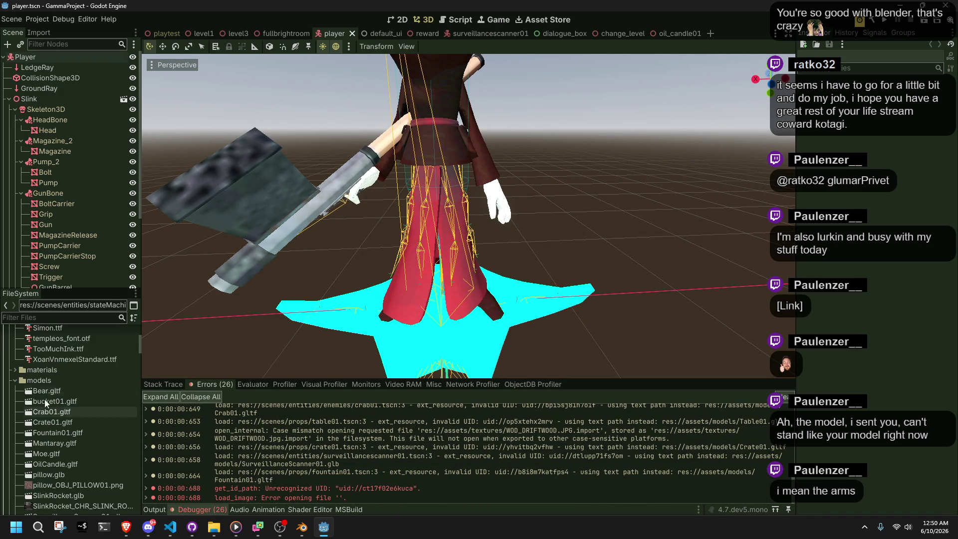
{"action": "left_click", "coordinate": [15, 381]}
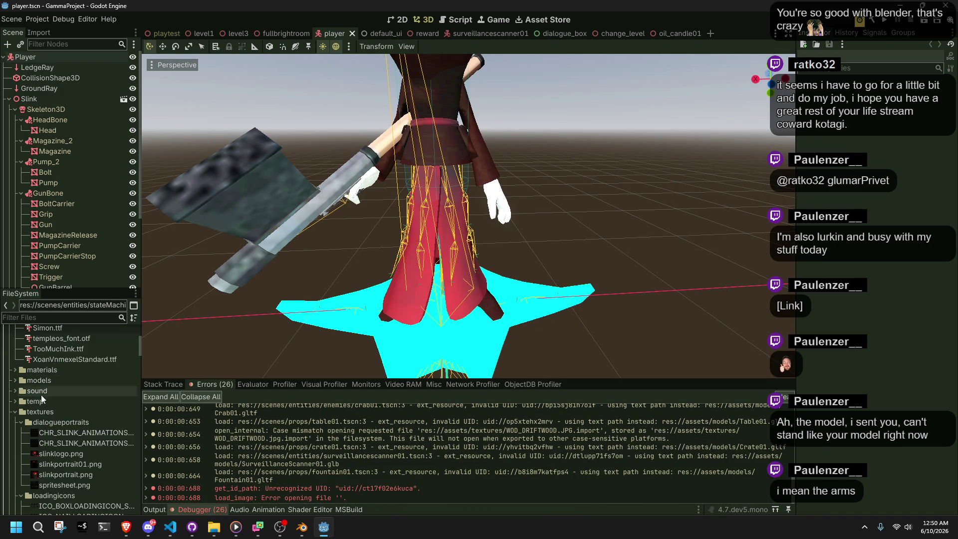
{"action": "scroll", "coordinate": [23, 401], "scroll_direction": "down", "scroll_amount": 2}
{"action": "left_click", "coordinate": [21, 375]}
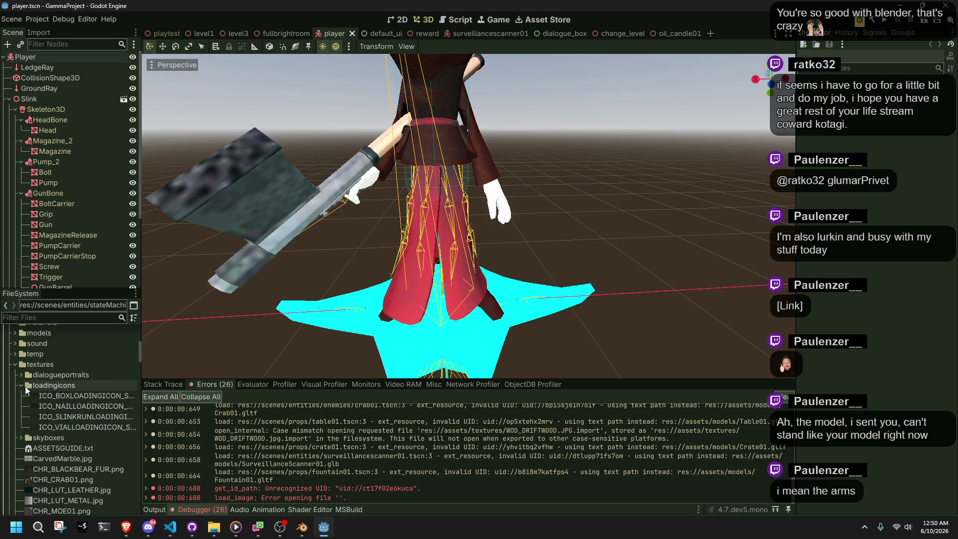
{"action": "left_click", "coordinate": [21, 386]}
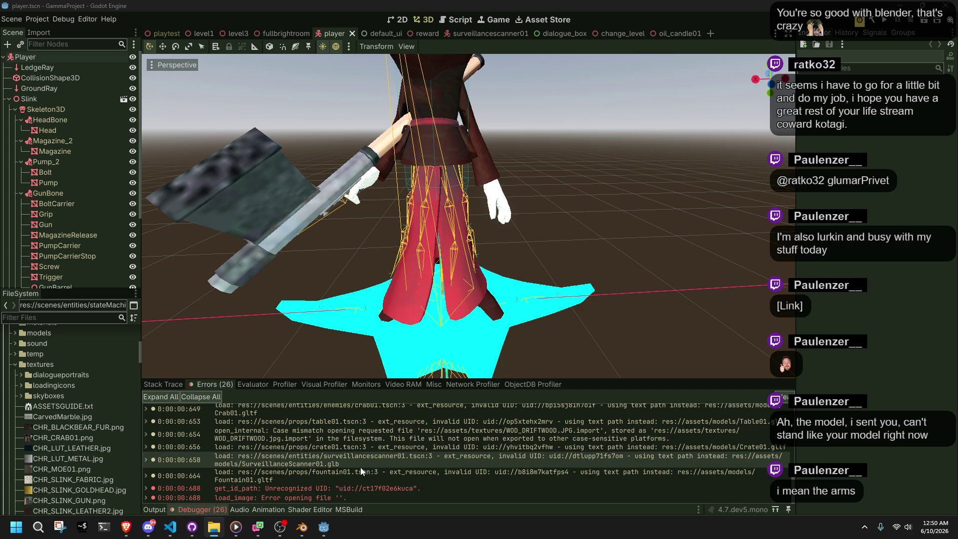
{"action": "scroll", "coordinate": [62, 418], "scroll_direction": "down", "scroll_amount": 2}
{"action": "scroll", "coordinate": [62, 418], "scroll_direction": "up", "scroll_amount": 3}
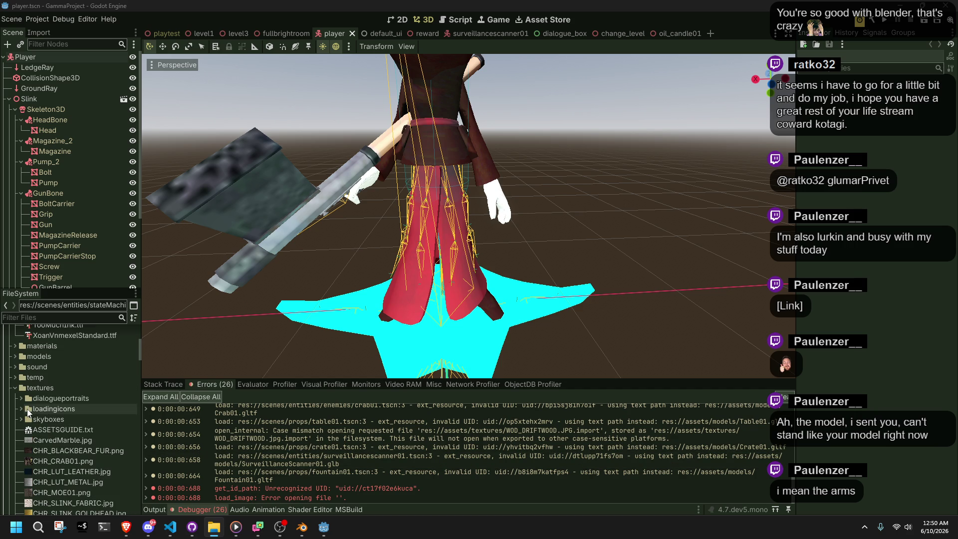
{"action": "scroll", "coordinate": [70, 434], "scroll_direction": "down", "scroll_amount": 2}
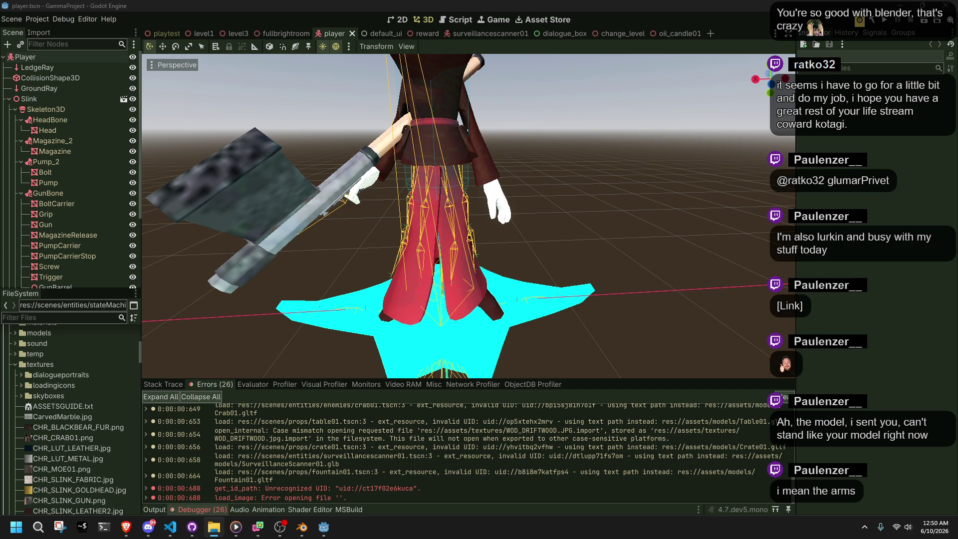
{"action": "scroll", "coordinate": [79, 432], "scroll_direction": "down", "scroll_amount": 10}
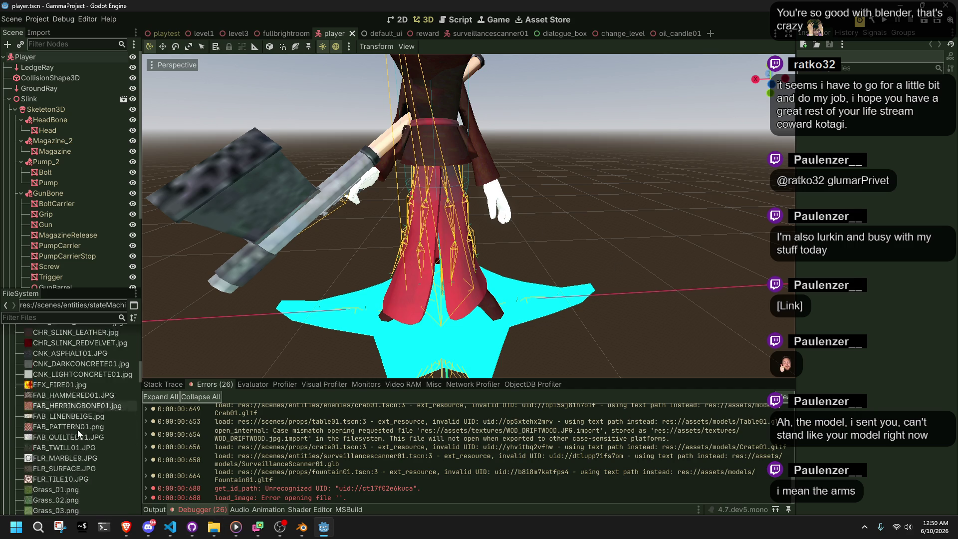
{"action": "scroll", "coordinate": [78, 429], "scroll_direction": "down", "scroll_amount": 10}
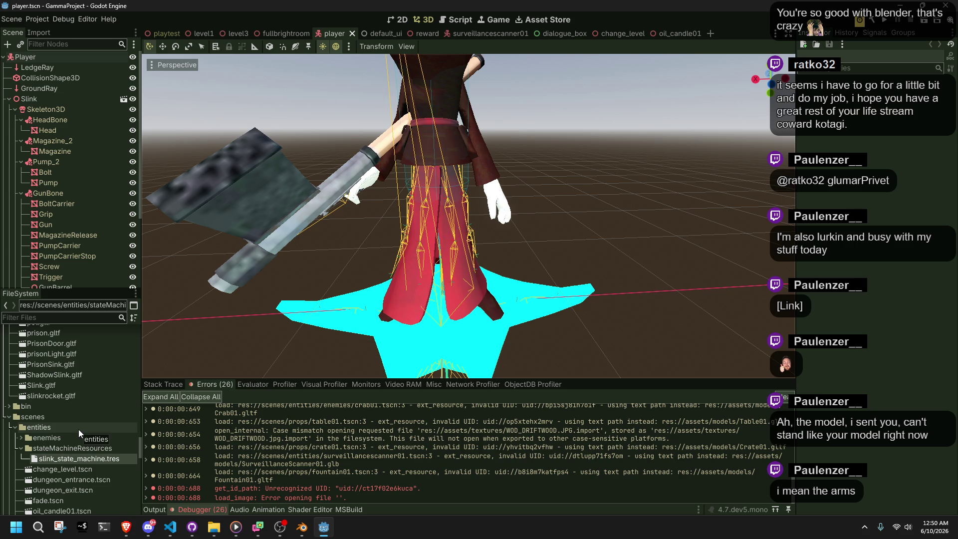
Open the dungeon_entrance and dungeon_exit scenes, then close both tabs
{"action": "double_click", "coordinate": [109, 480]}
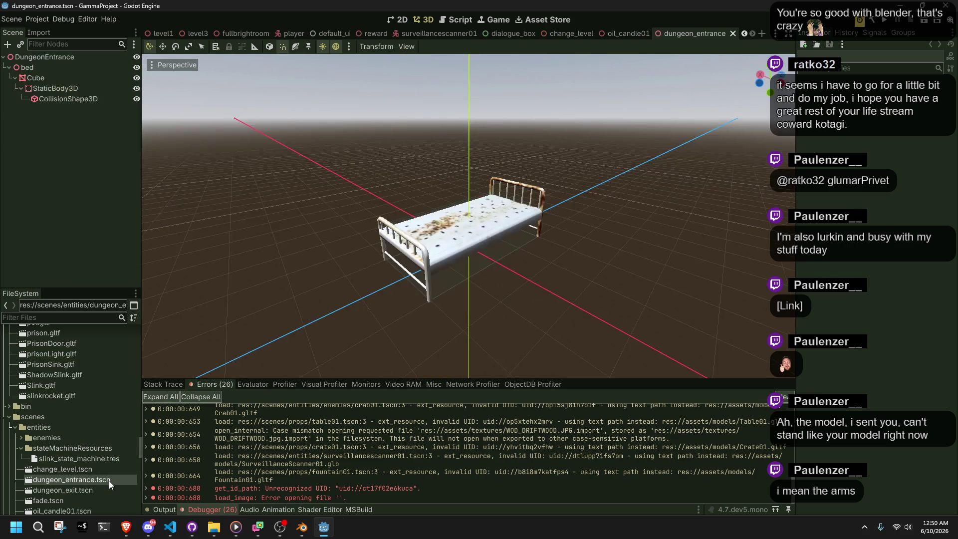
{"action": "double_click", "coordinate": [106, 488]}
{"action": "scroll", "coordinate": [99, 496], "scroll_direction": "down", "scroll_amount": 2}
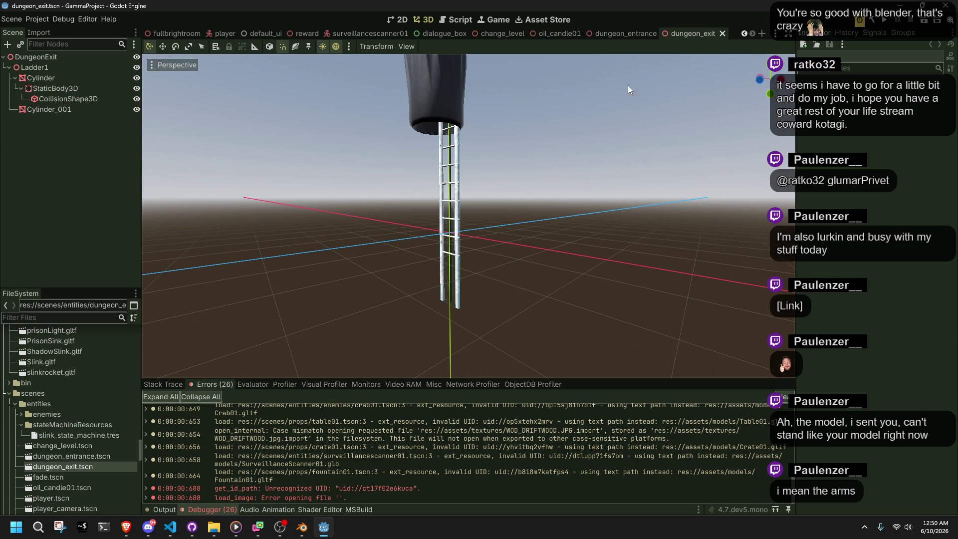
{"action": "left_click", "coordinate": [724, 33]}
{"action": "left_click", "coordinate": [735, 32]}
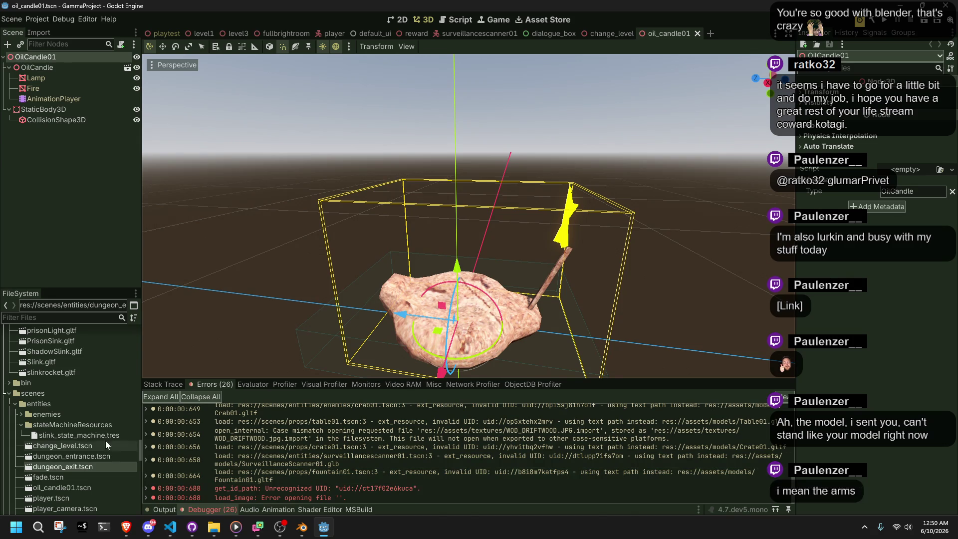
Open the bucket01 and fountain01 scenes and deselect the Fountain node
{"action": "scroll", "coordinate": [24, 424], "scroll_direction": "down", "scroll_amount": 5}
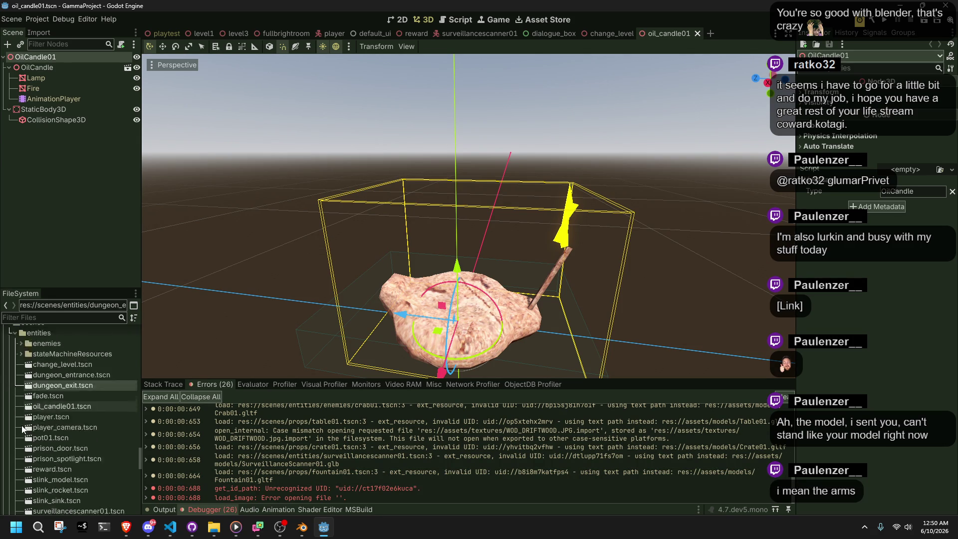
{"action": "scroll", "coordinate": [22, 428], "scroll_direction": "down", "scroll_amount": 3}
{"action": "scroll", "coordinate": [35, 434], "scroll_direction": "down", "scroll_amount": 3}
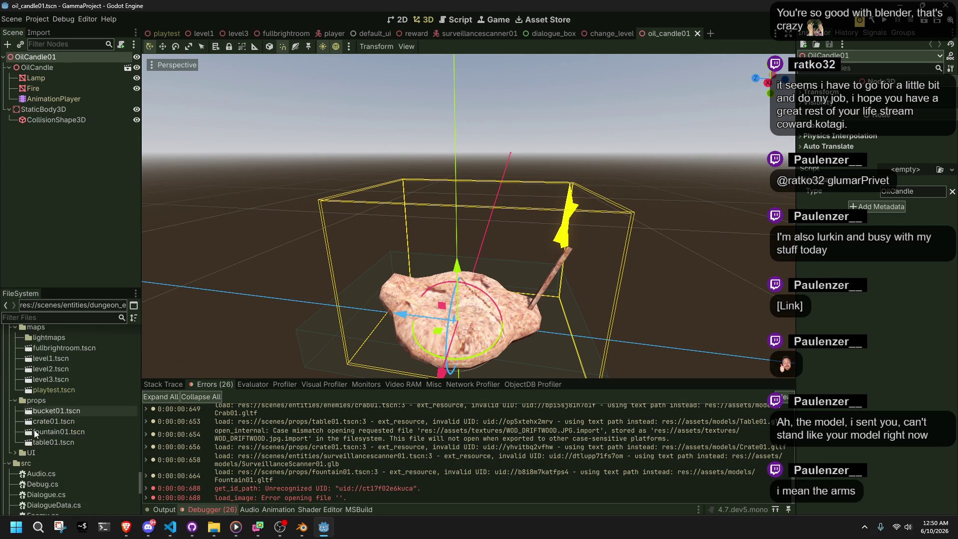
{"action": "double_click", "coordinate": [54, 411]}
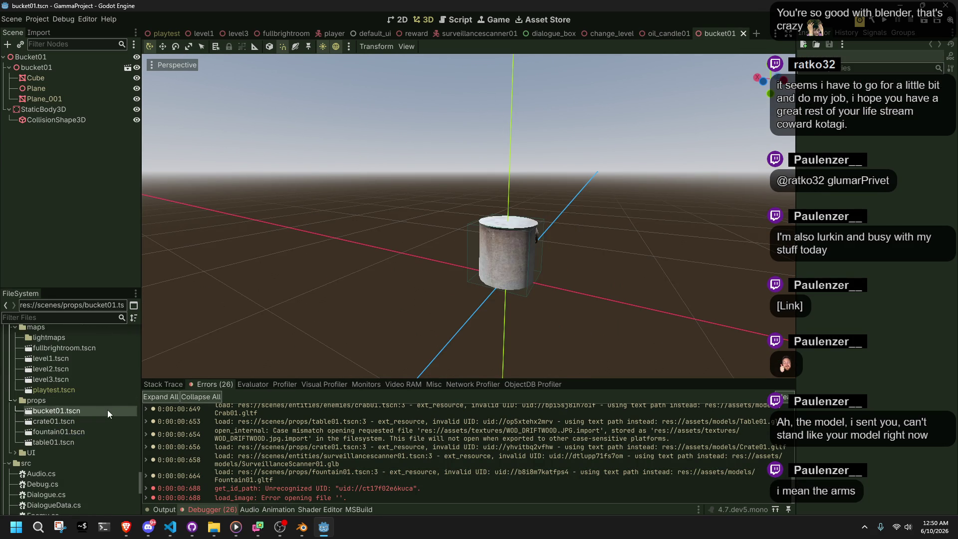
{"action": "double_click", "coordinate": [56, 433]}
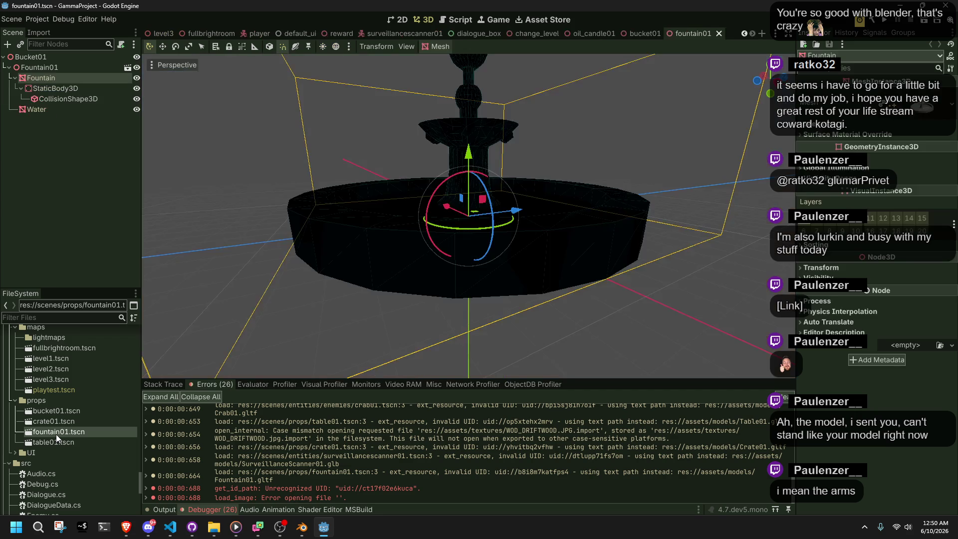
{"action": "scroll", "coordinate": [367, 295], "scroll_direction": "down", "scroll_amount": 5}
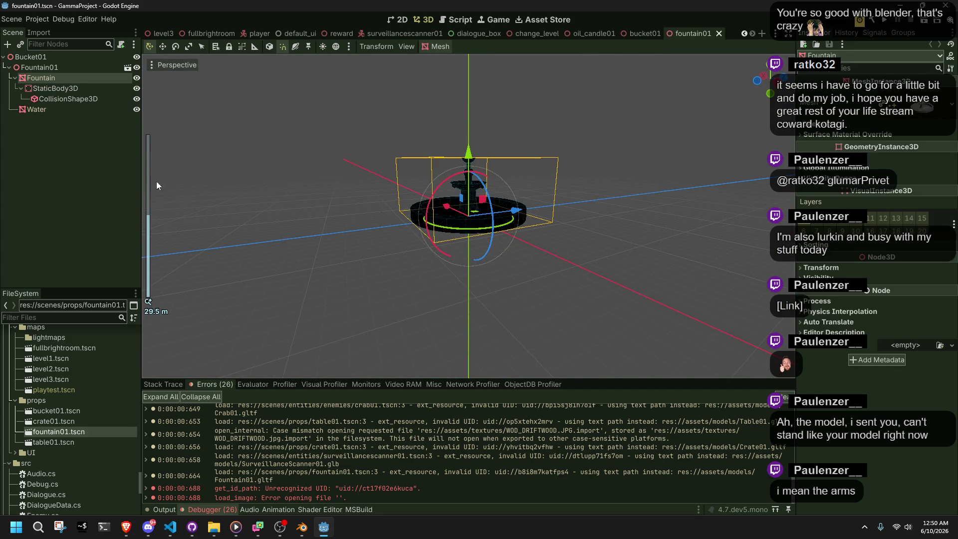
{"action": "left_click", "coordinate": [77, 190]}
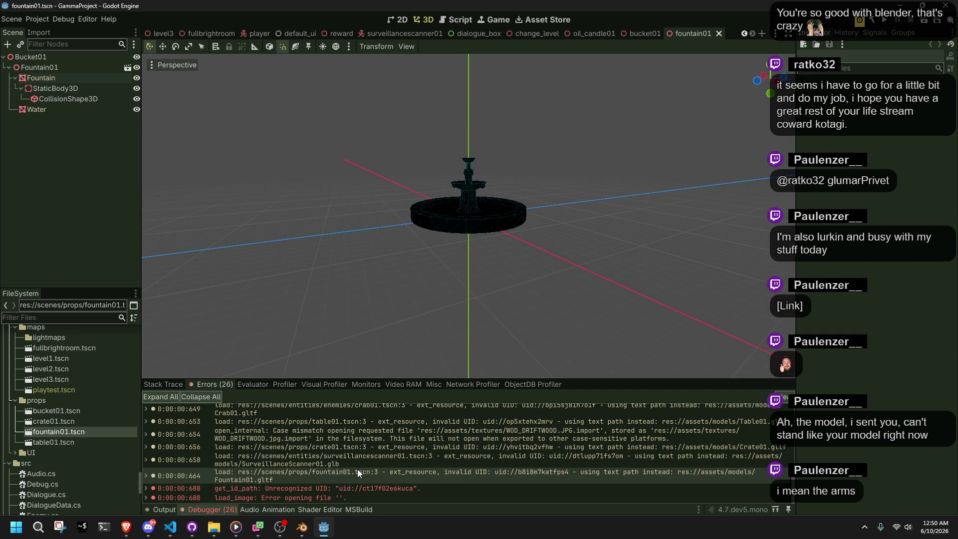
Glance at the browser, then close the fountain01, bucket01 and oil_candle01 tabs and quit Godot
{"action": "key", "text": "alt+Tab"}
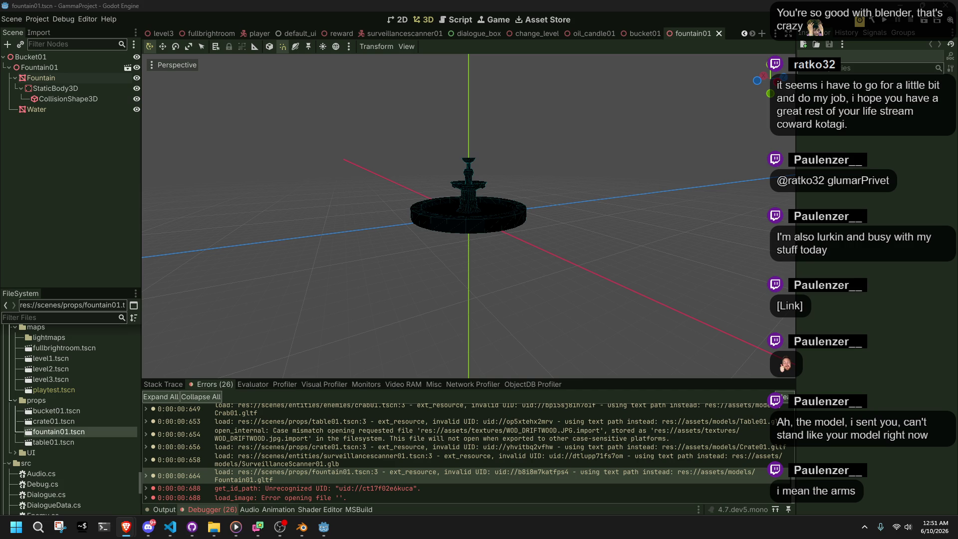
{"action": "left_click", "coordinate": [902, 67]}
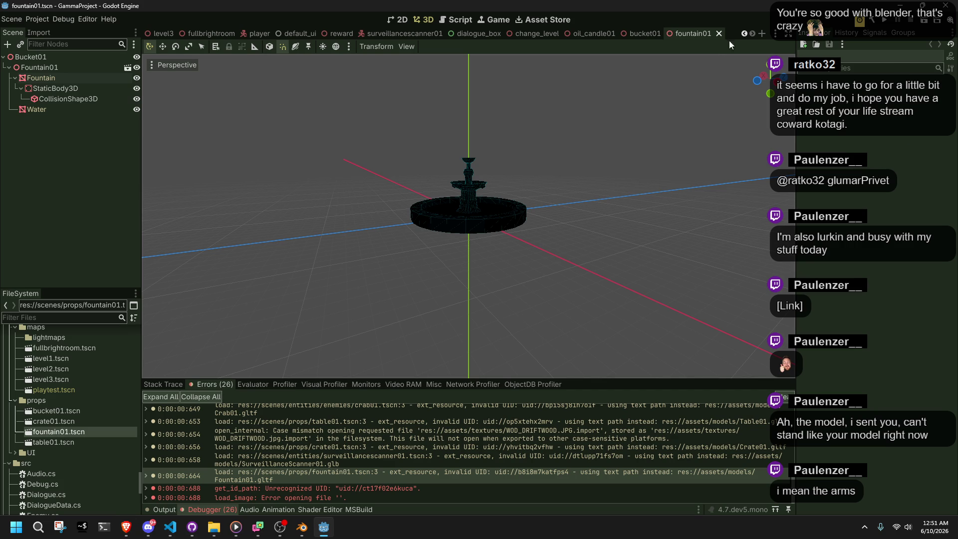
{"action": "left_click", "coordinate": [719, 33]}
{"action": "left_click", "coordinate": [717, 34]}
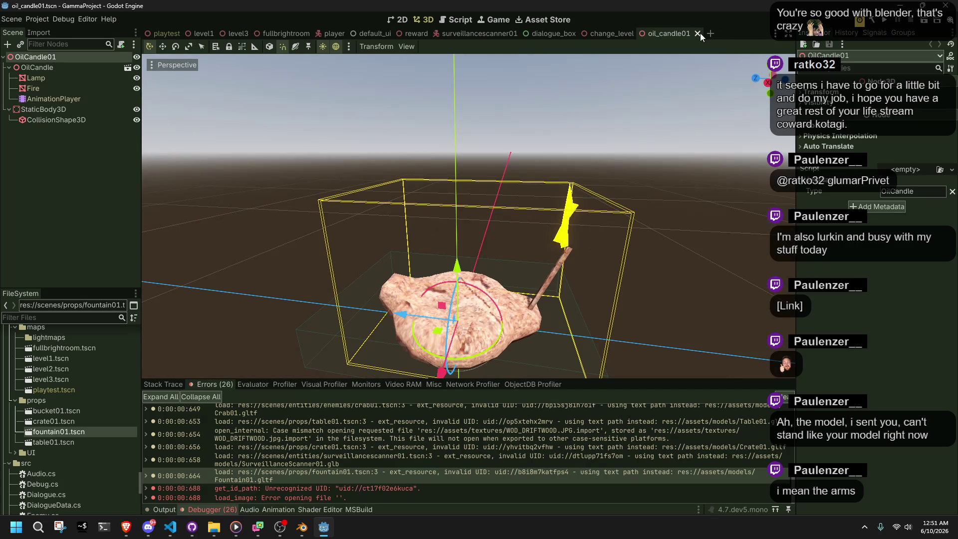
{"action": "left_click", "coordinate": [701, 34]}
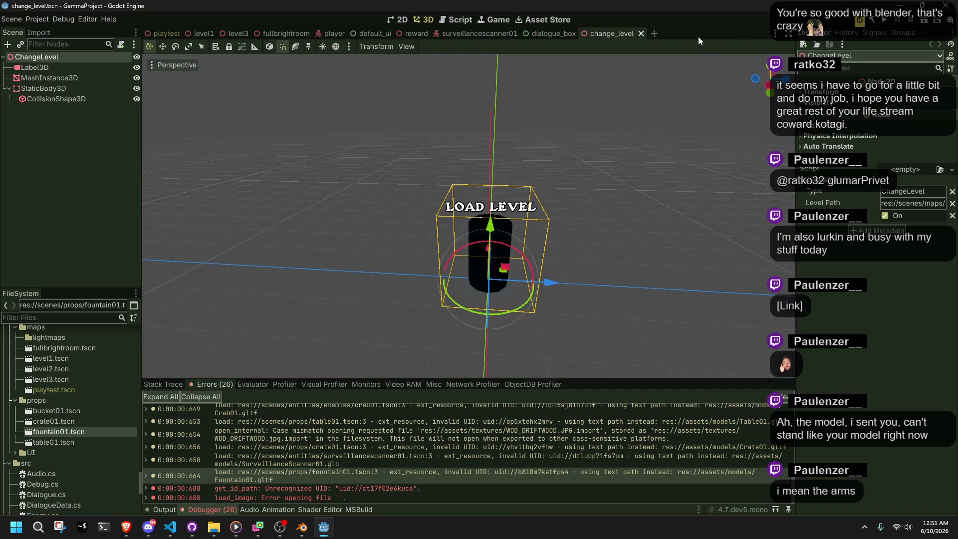
{"action": "left_click", "coordinate": [949, 6]}
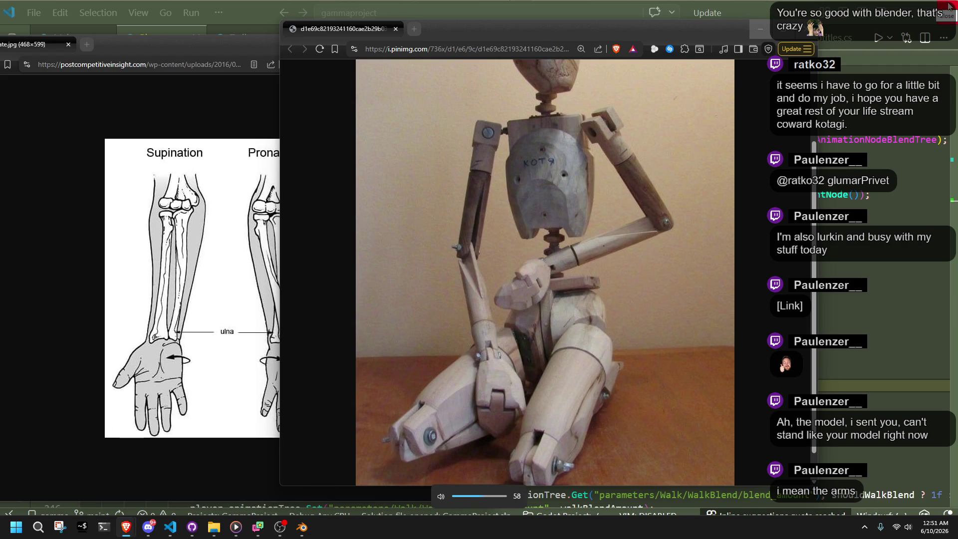
Close the wooden figure and forearm bones reference images, then open Godot's Project menu
{"action": "left_click", "coordinate": [804, 29]}
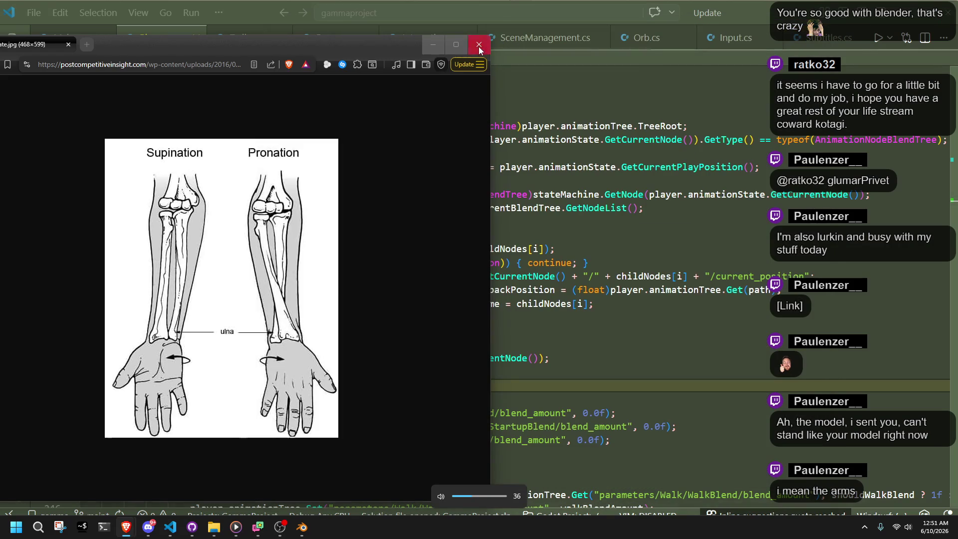
{"action": "left_click", "coordinate": [479, 44]}
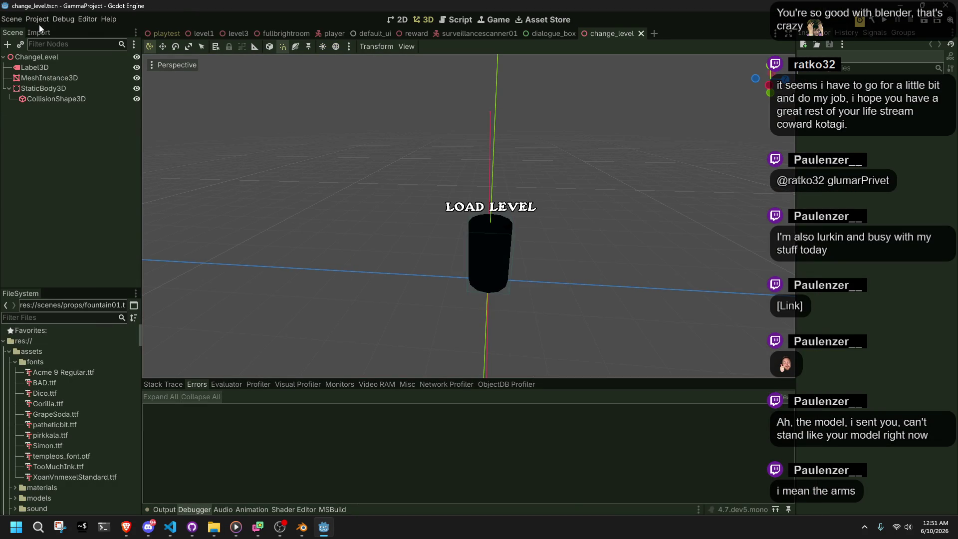
{"action": "left_click", "coordinate": [39, 23]}
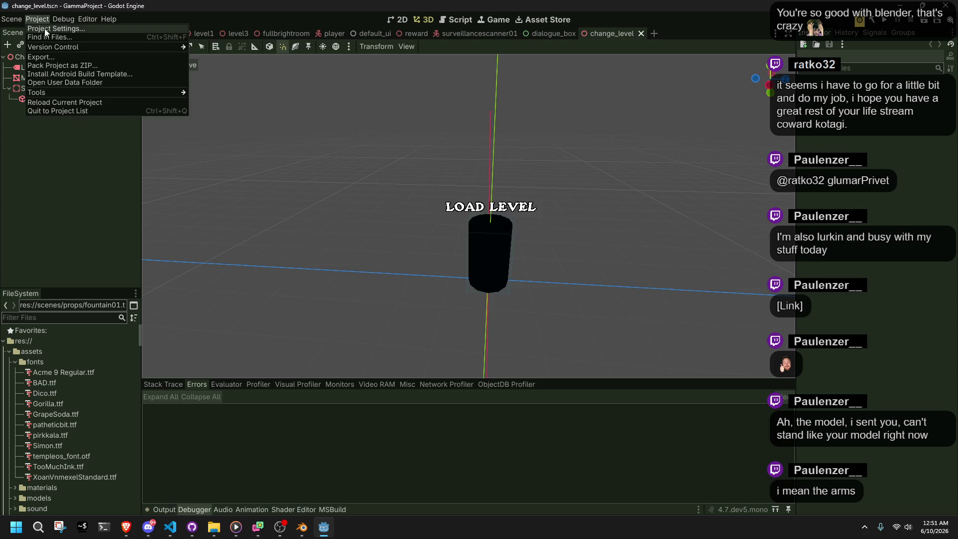
Raise the positional shadow Atlas Size under Rendering > Lights and Shadows from 2048 to 4096
{"action": "left_click", "coordinate": [50, 28]}
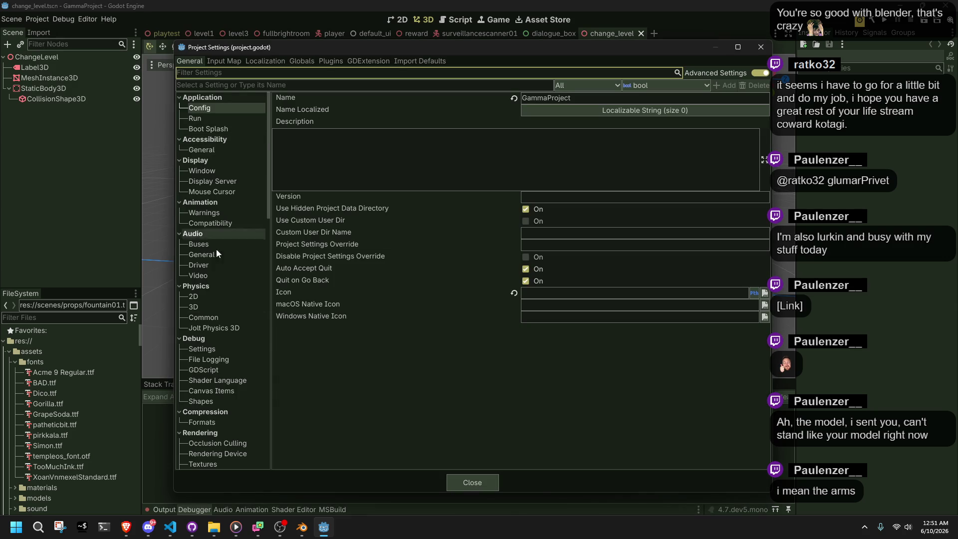
{"action": "scroll", "coordinate": [217, 443], "scroll_direction": "down", "scroll_amount": 1}
{"action": "scroll", "coordinate": [217, 443], "scroll_direction": "down", "scroll_amount": 1}
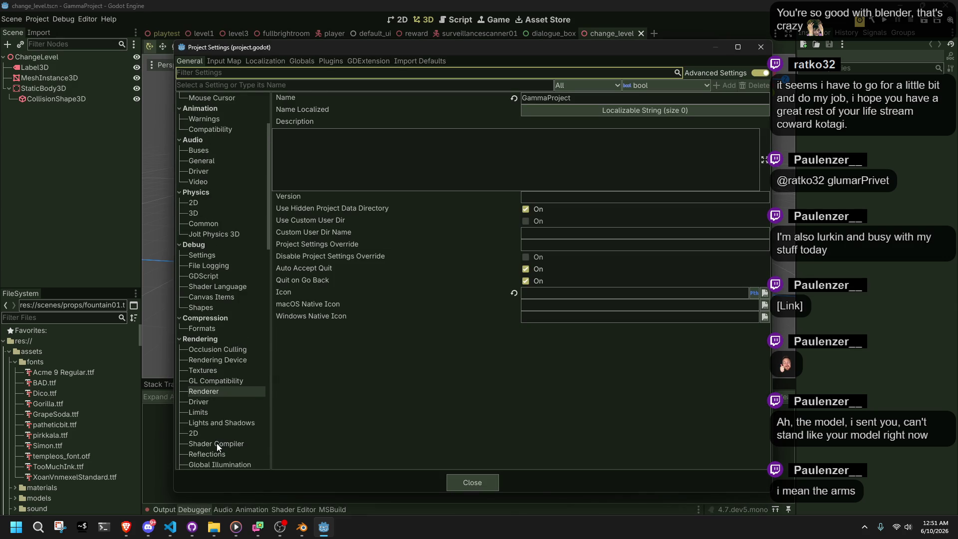
{"action": "left_click", "coordinate": [215, 431]}
{"action": "left_click", "coordinate": [214, 424]}
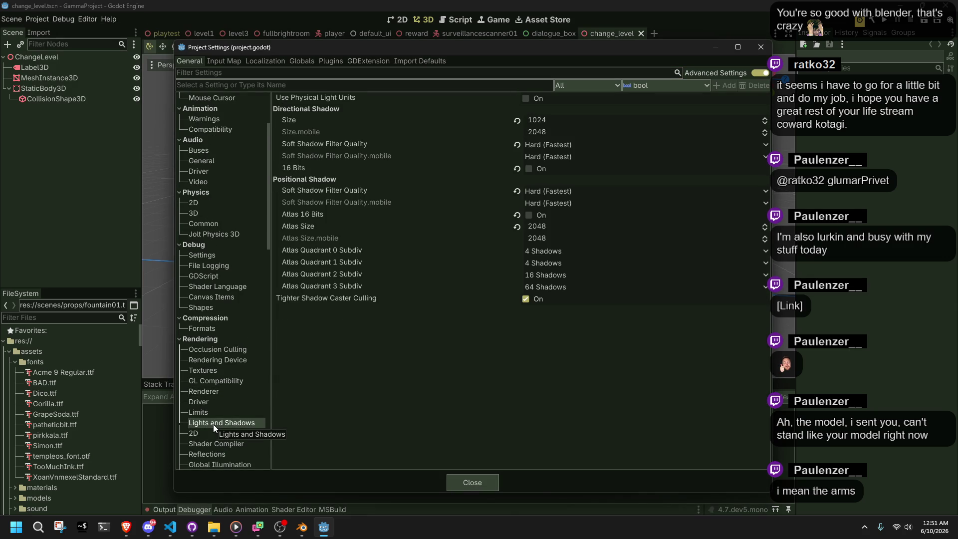
{"action": "left_click", "coordinate": [546, 227]}
{"action": "type", "text": "*2"}
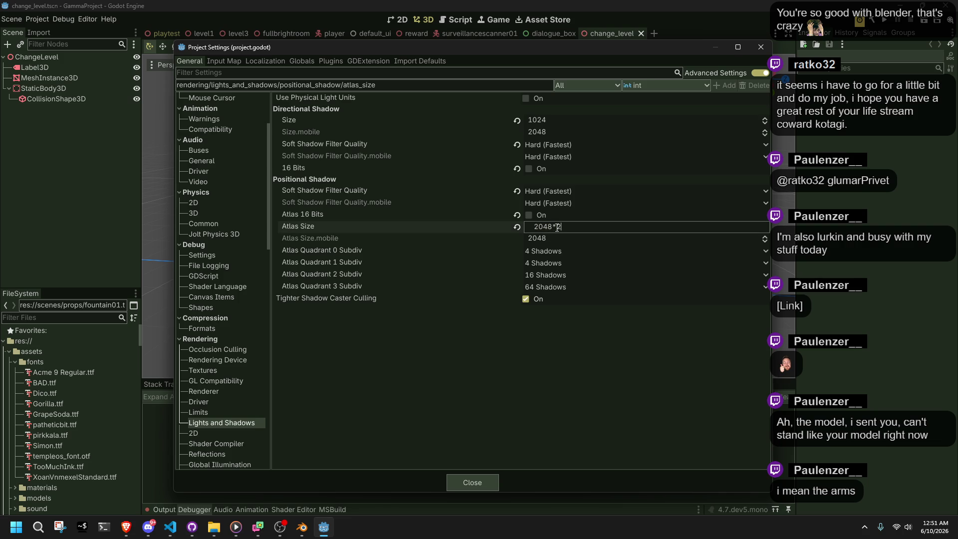
{"action": "key", "text": "Return"}
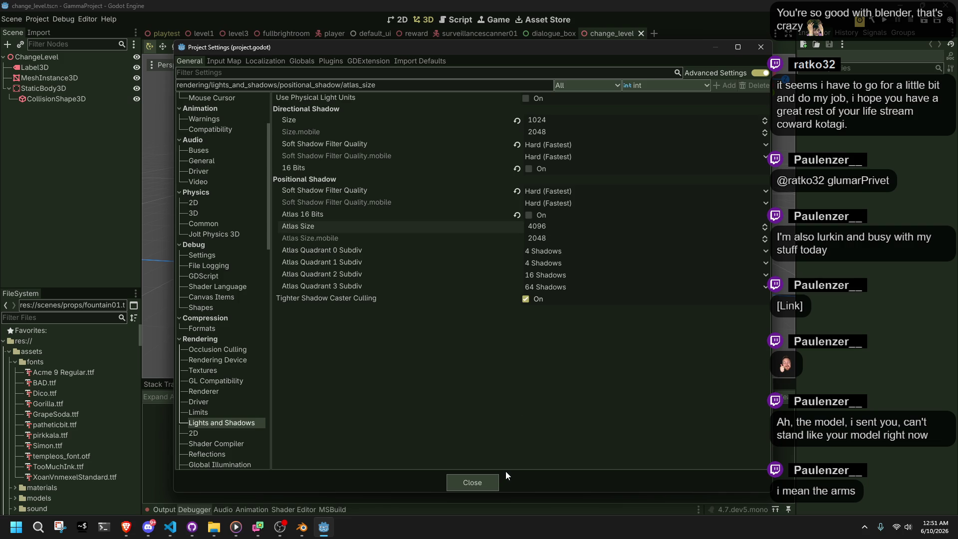
{"action": "left_click", "coordinate": [494, 482]}
Test-run the game, close it, and bring up Player.cs in VS Code
{"action": "left_click", "coordinate": [883, 21]}
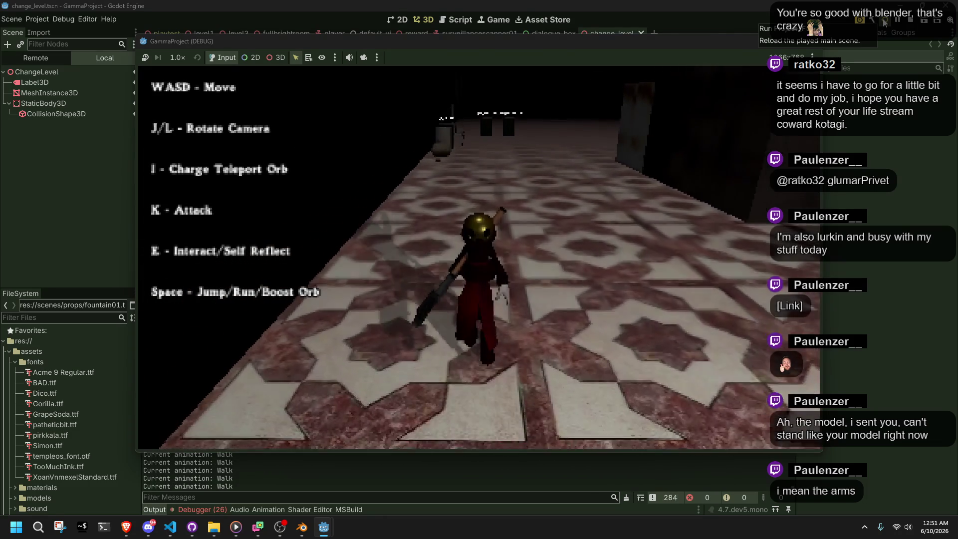
{"action": "left_click", "coordinate": [816, 43]}
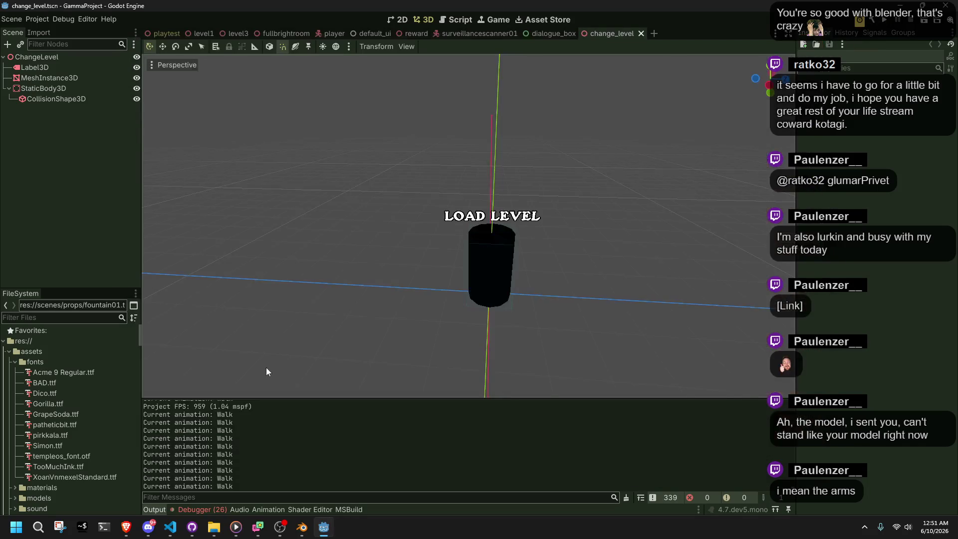
{"action": "left_click", "coordinate": [171, 527]}
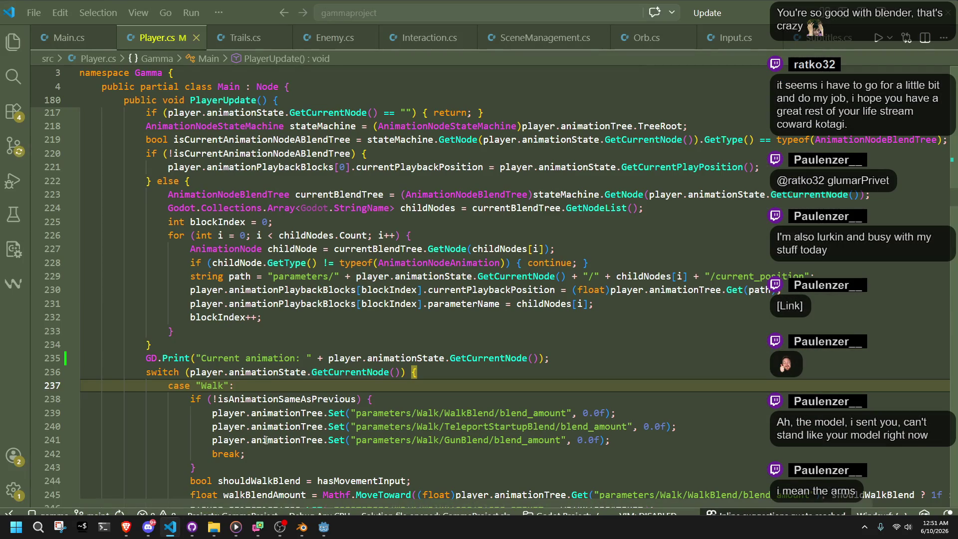
Delete the GD.Print current-animation debug line 235 from Player.cs, then return to Godot
{"action": "left_click", "coordinate": [379, 372]}
{"action": "left_click_drag", "start_coordinate": [563, 360], "coordinate": [562, 351]}
{"action": "key", "text": "BackSpace"}
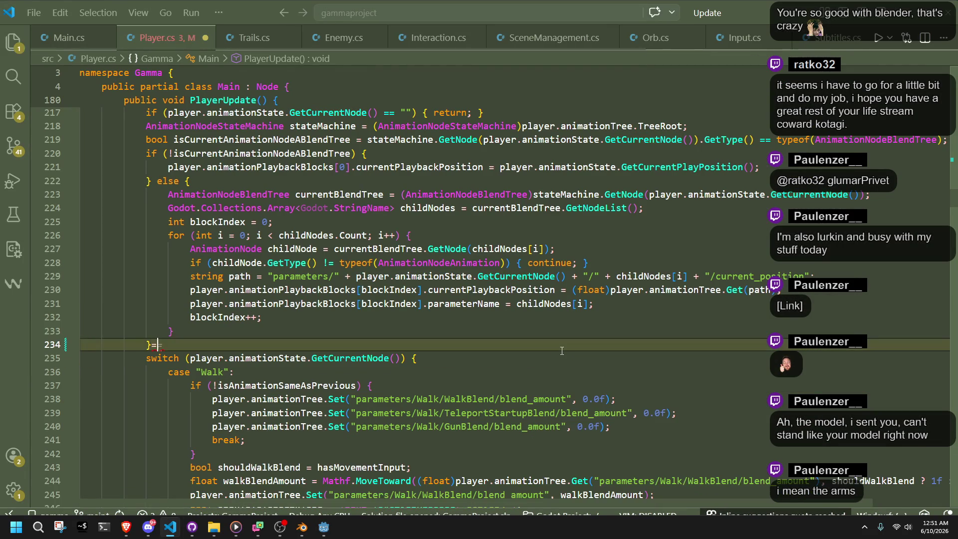
{"action": "left_click", "coordinate": [520, 369]}
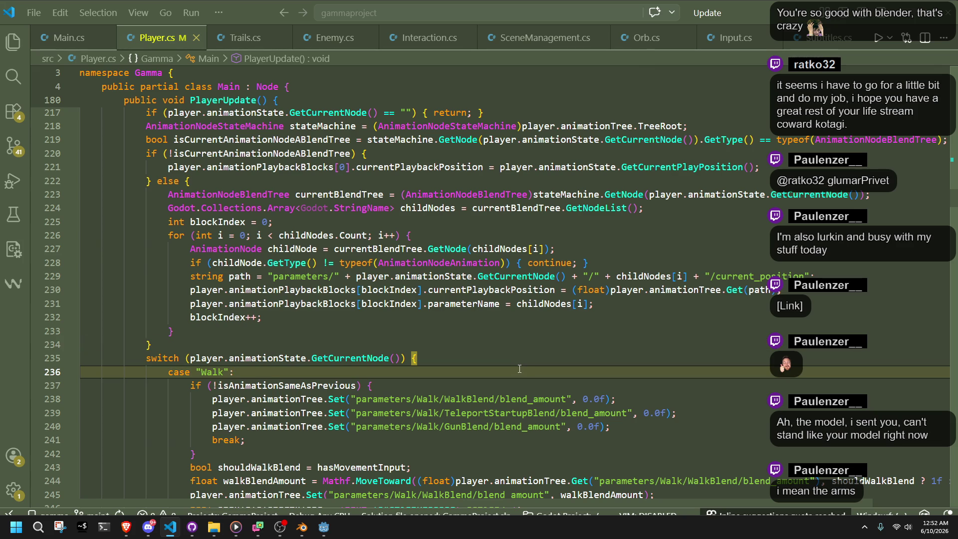
{"action": "left_click", "coordinate": [318, 529]}
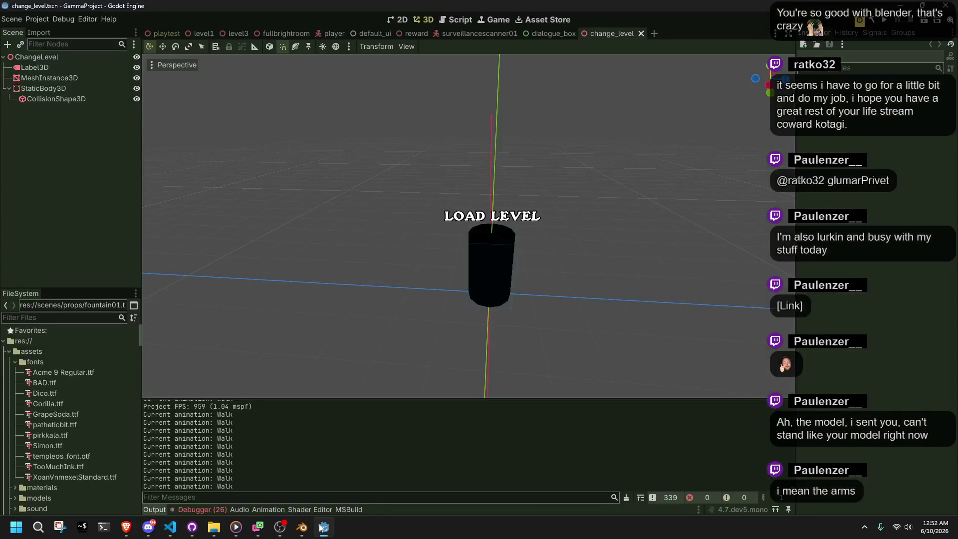
Expand all 26 debugger errors, enlarge the debugger panel, and launch Snipping Tool
{"action": "scroll", "coordinate": [442, 446], "scroll_direction": "down", "scroll_amount": 2}
{"action": "scroll", "coordinate": [442, 446], "scroll_direction": "down", "scroll_amount": 2}
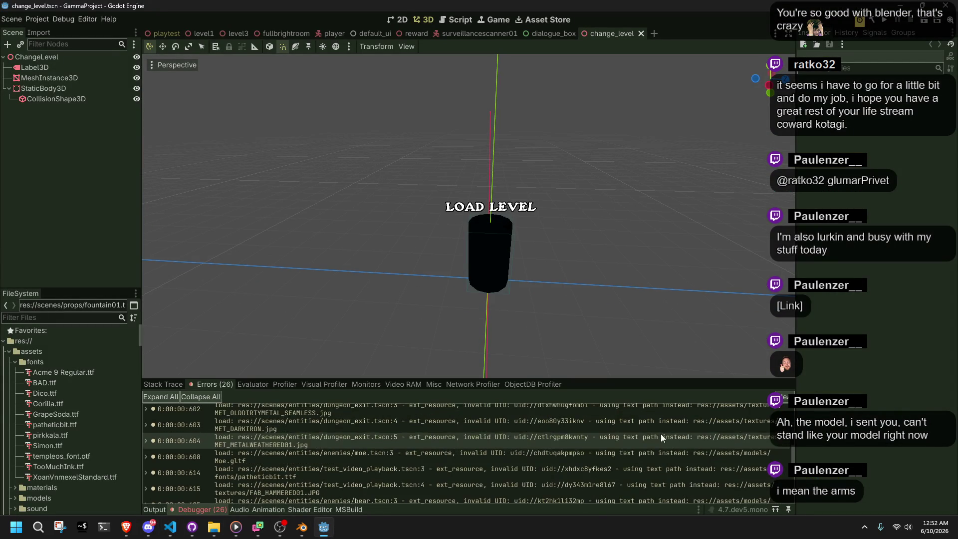
{"action": "left_click_drag", "start_coordinate": [792, 446], "coordinate": [795, 515]}
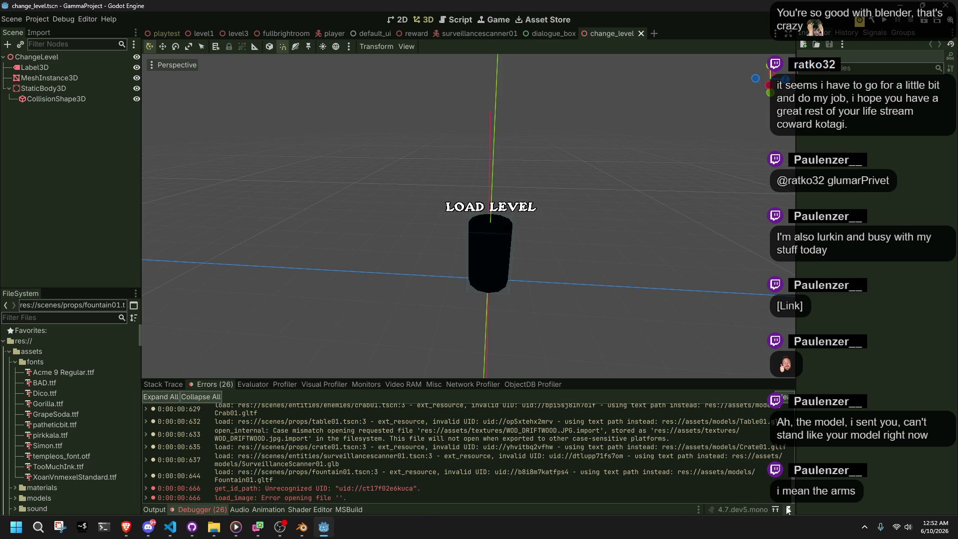
{"action": "left_click", "coordinate": [157, 398]}
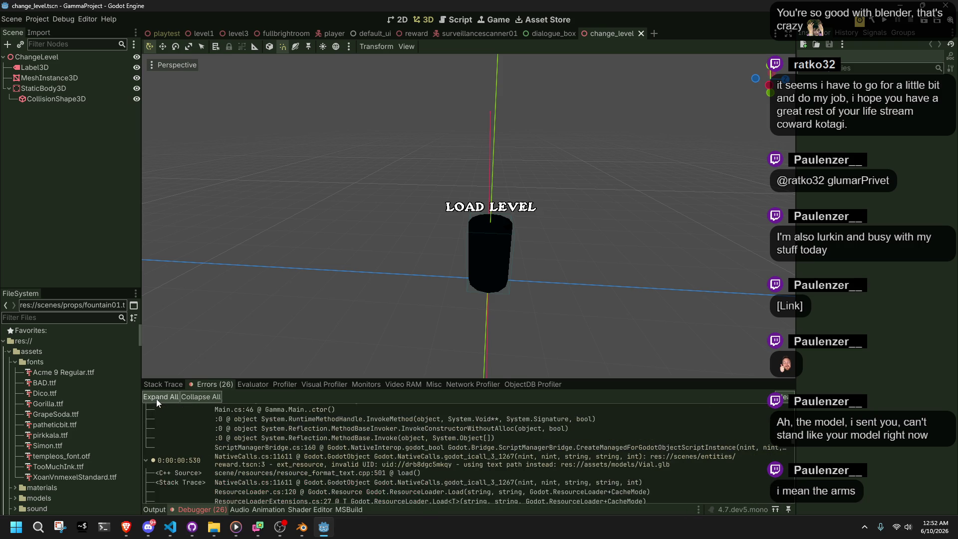
{"action": "scroll", "coordinate": [284, 439], "scroll_direction": "up", "scroll_amount": 1}
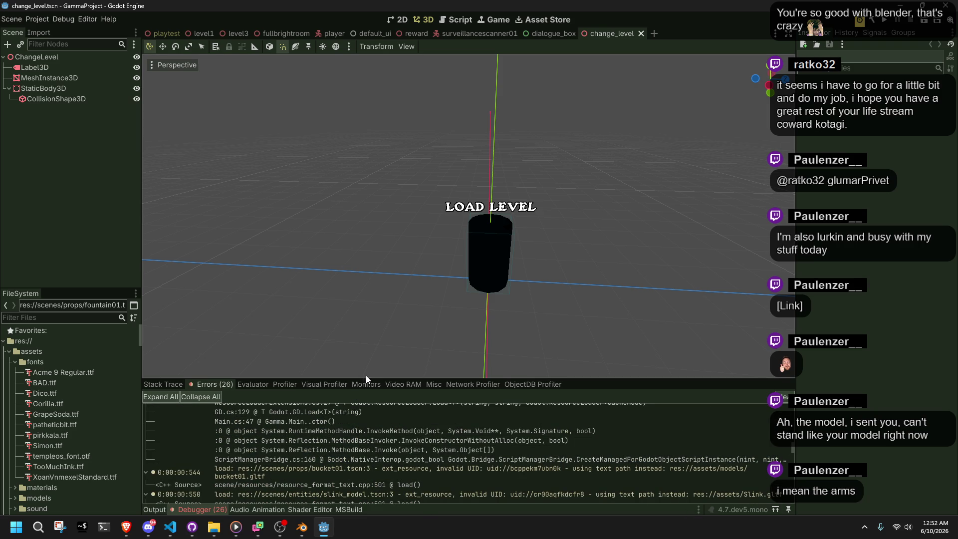
{"action": "left_click_drag", "start_coordinate": [373, 379], "coordinate": [369, 70]}
{"action": "scroll", "coordinate": [483, 253], "scroll_direction": "down", "scroll_amount": 5}
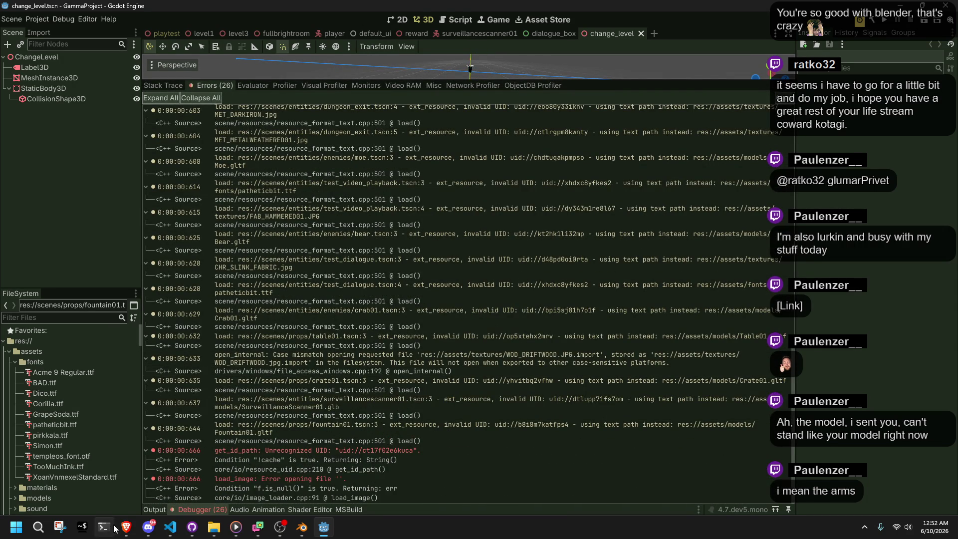
{"action": "left_click", "coordinate": [57, 532]}
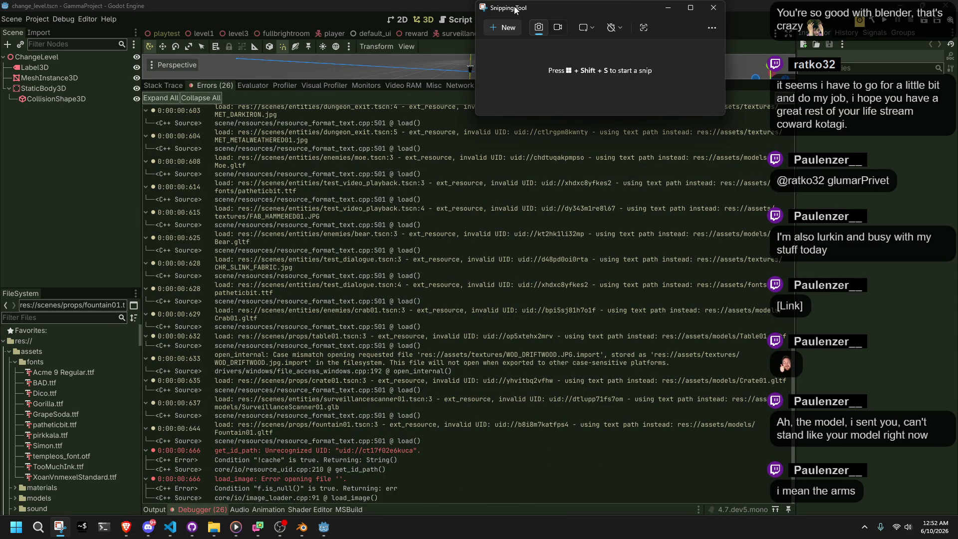
Capture a new snip of the expanded Godot error list
{"action": "left_click", "coordinate": [516, 25]}
{"action": "mouse_move", "coordinate": [144, 107]}
{"action": "left_mouse_down"}
{"action": "mouse_move", "coordinate": [191, 161]}
{"action": "mouse_move", "coordinate": [551, 482]}
{"action": "mouse_move", "coordinate": [789, 501]}
{"action": "left_mouse_up"}
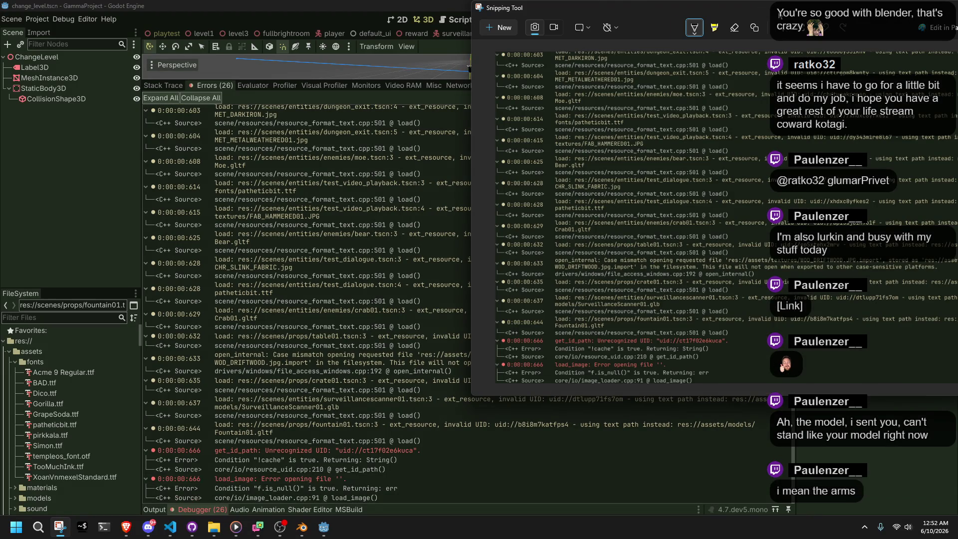
{"action": "left_click_drag", "start_coordinate": [751, 10], "coordinate": [462, 56]}
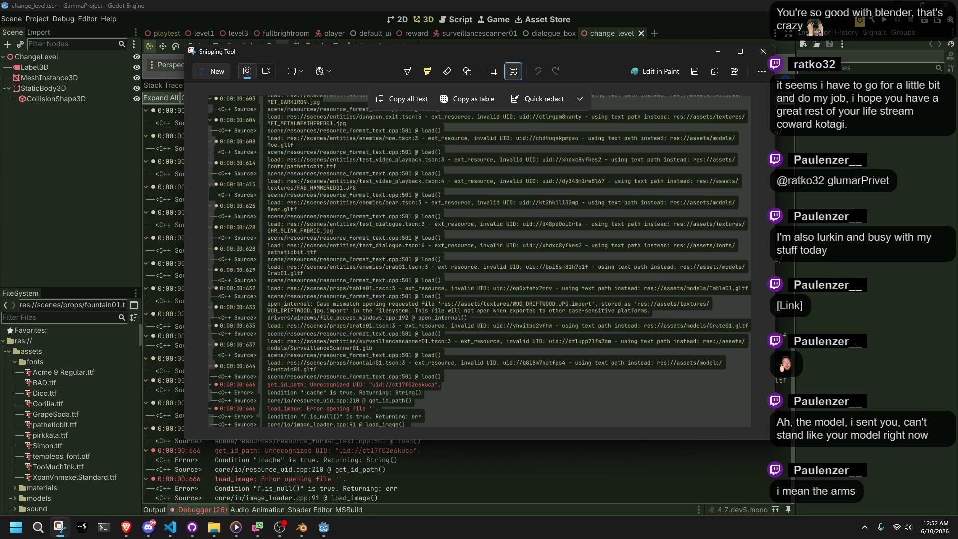
Close Snipping Tool and shrink Godot's debugger panel to restore the 3D view
{"action": "key", "text": "alt+Tab"}
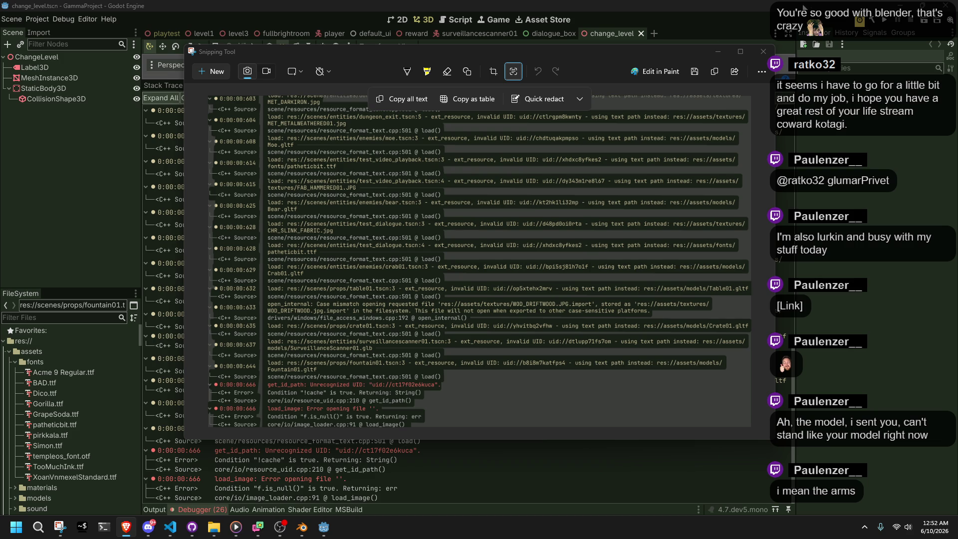
{"action": "left_click", "coordinate": [764, 52]}
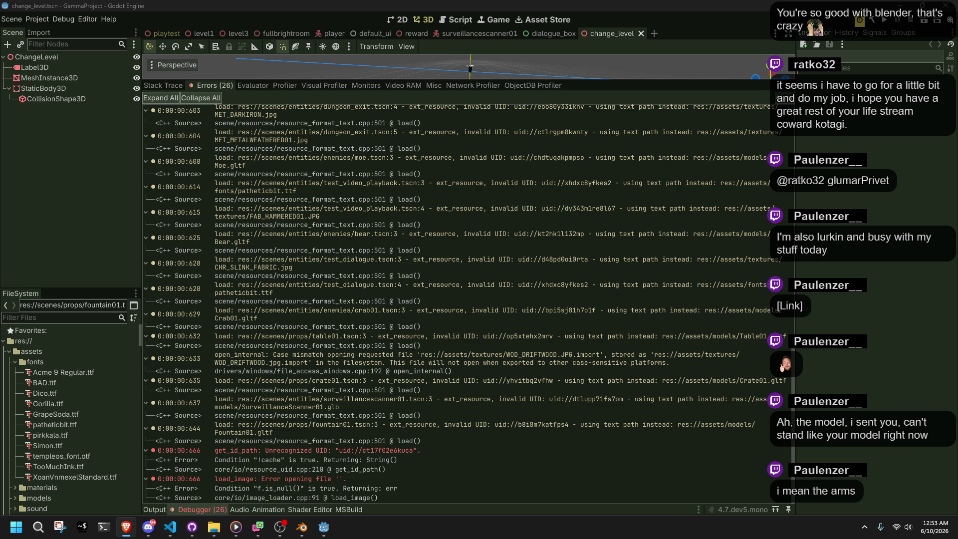
{"action": "mouse_move", "coordinate": [470, 79]}
{"action": "left_mouse_down"}
{"action": "mouse_move", "coordinate": [679, 230]}
{"action": "mouse_move", "coordinate": [679, 379]}
{"action": "left_mouse_up"}
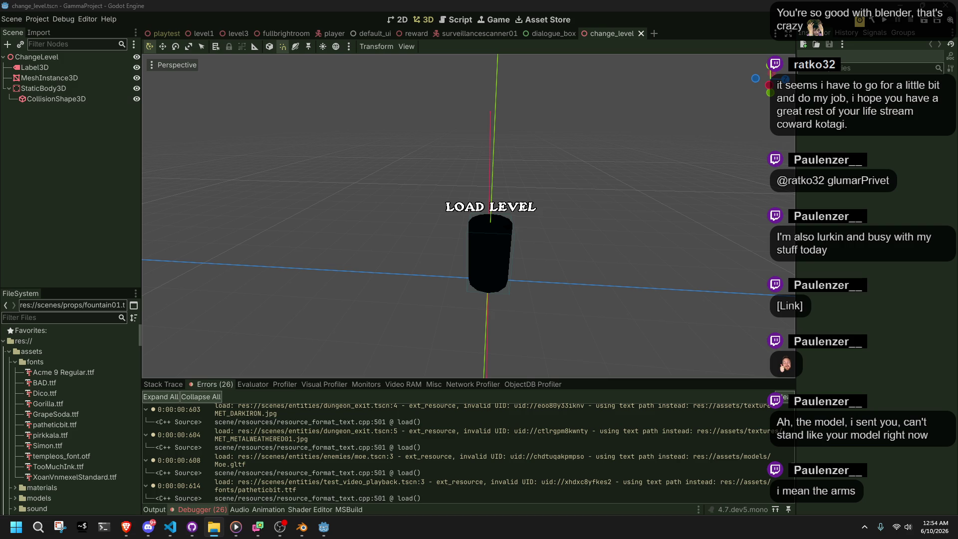
Run the project, walk the character left and right, then stop the game with F8
{"action": "left_click", "coordinate": [546, 305]}
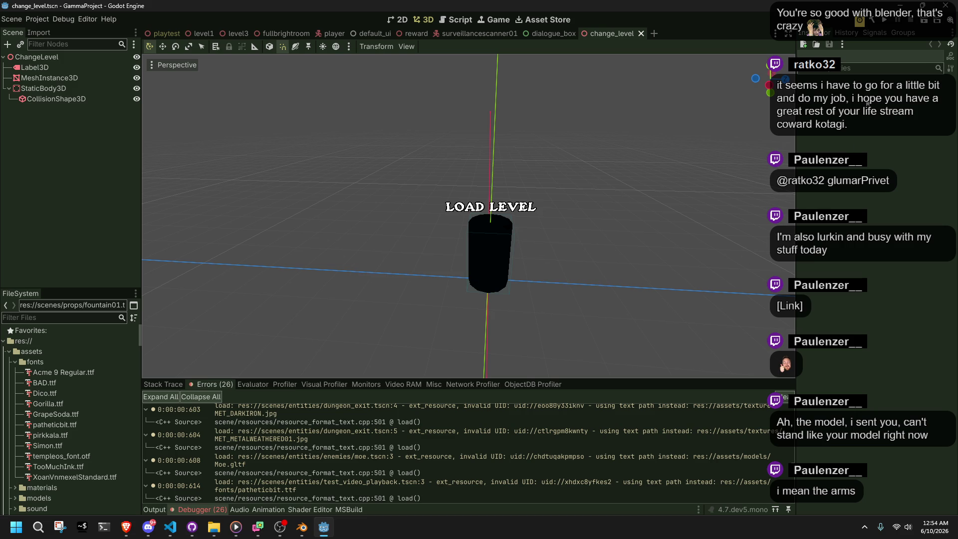
{"action": "left_click", "coordinate": [885, 23]}
{"action": "key", "text": "alt+Tab"}
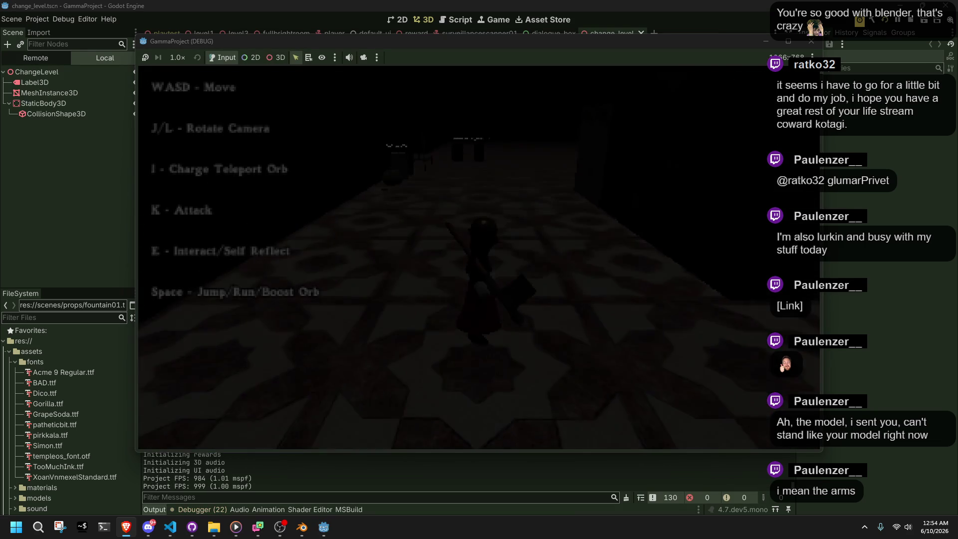
{"action": "key", "text": "a"}
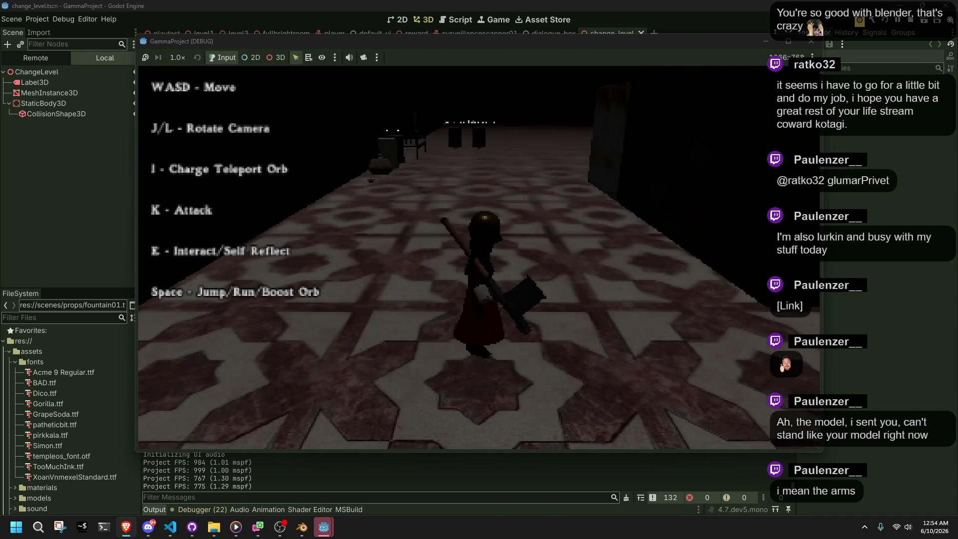
{"action": "key", "text": "d"}
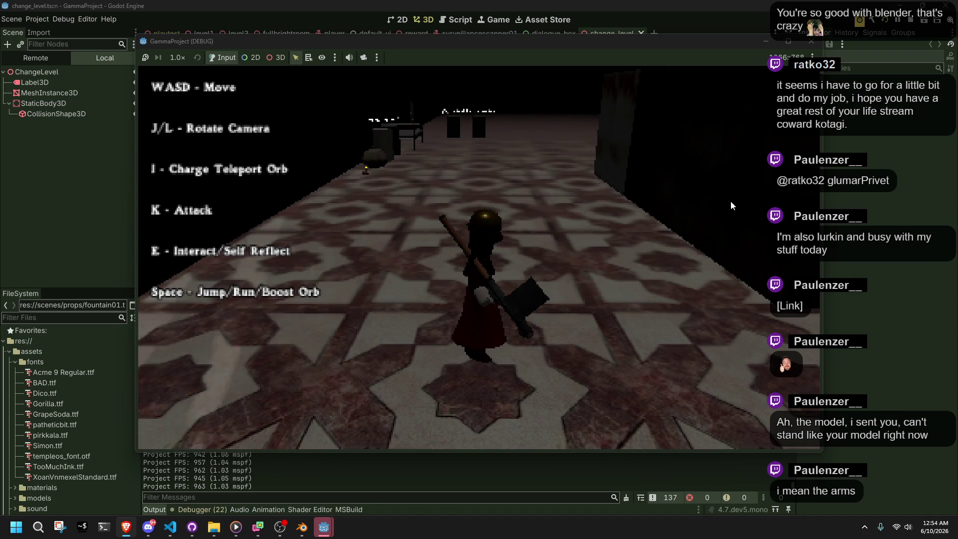
{"action": "key", "text": "F8"}
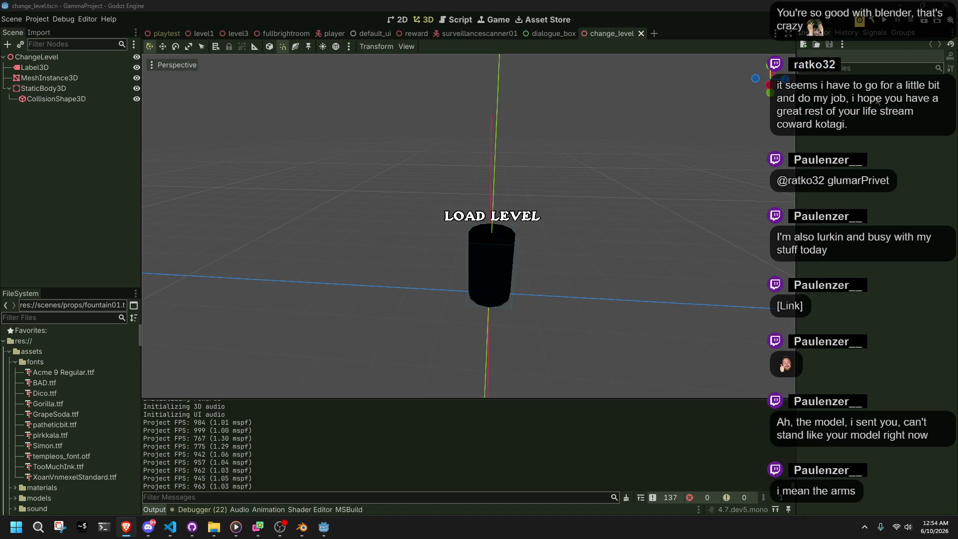
Rerun the game, walk down the corridor, vault onto the stone ledge, then close it
{"action": "left_click", "coordinate": [884, 22]}
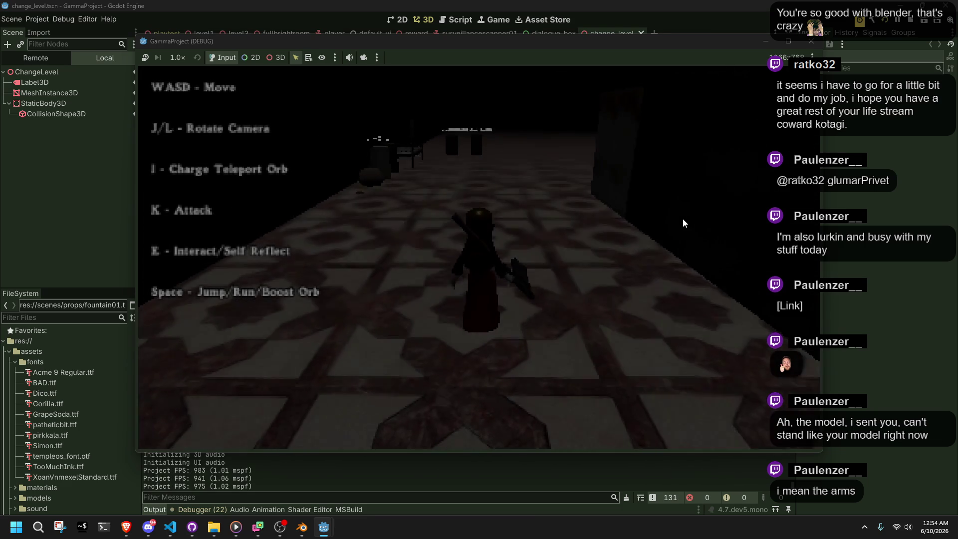
{"action": "key", "text": "w"}
{"action": "key", "text": "d"}
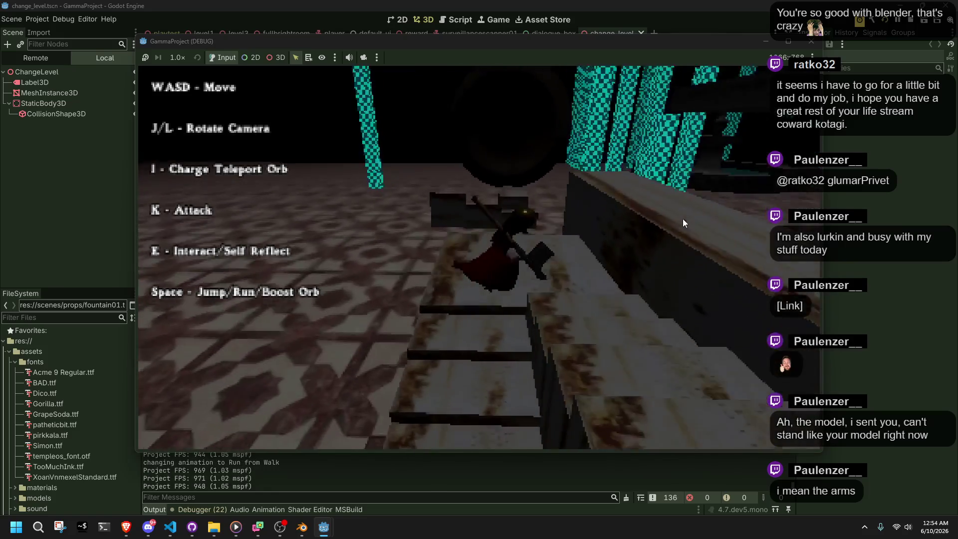
{"action": "key", "text": "space"}
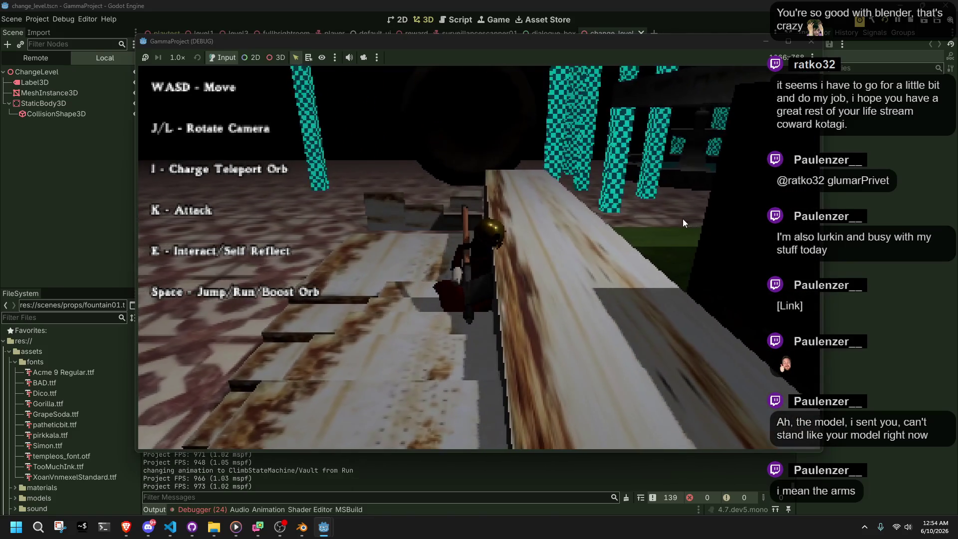
{"action": "key", "text": "d"}
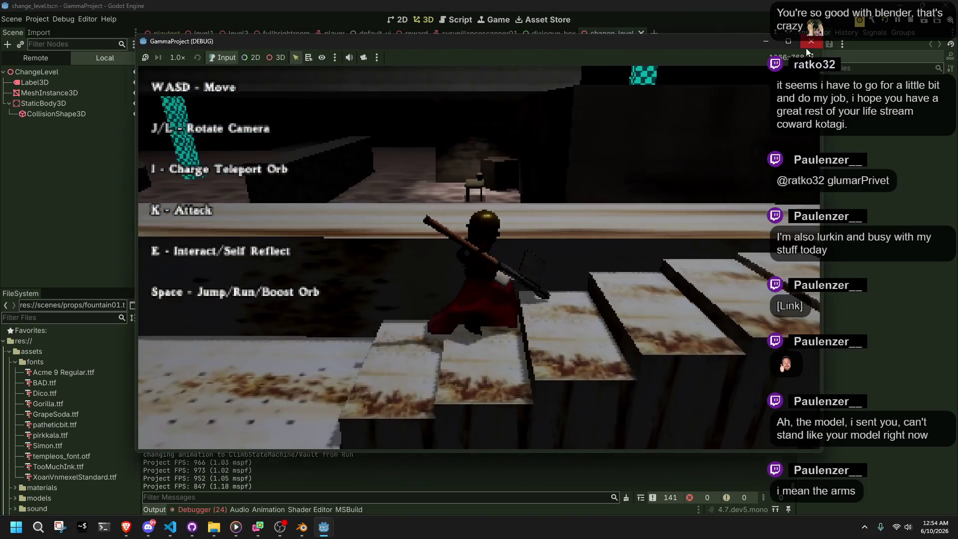
{"action": "left_click", "coordinate": [807, 50]}
In Player.cs PlayerVault, delete the ClimbStateMachine/ prefix so the animation string reads "Vault"
{"action": "left_click", "coordinate": [171, 527]}
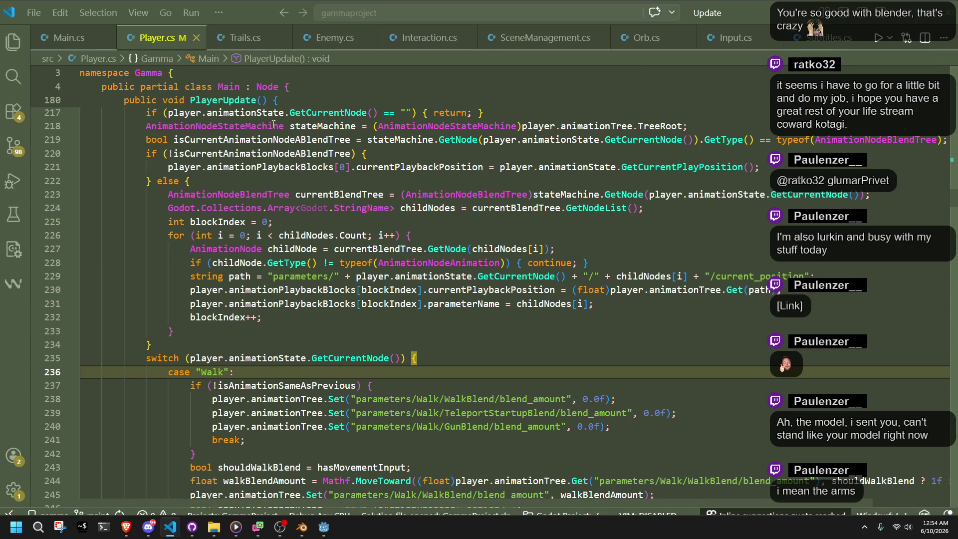
{"action": "left_click", "coordinate": [396, 343]}
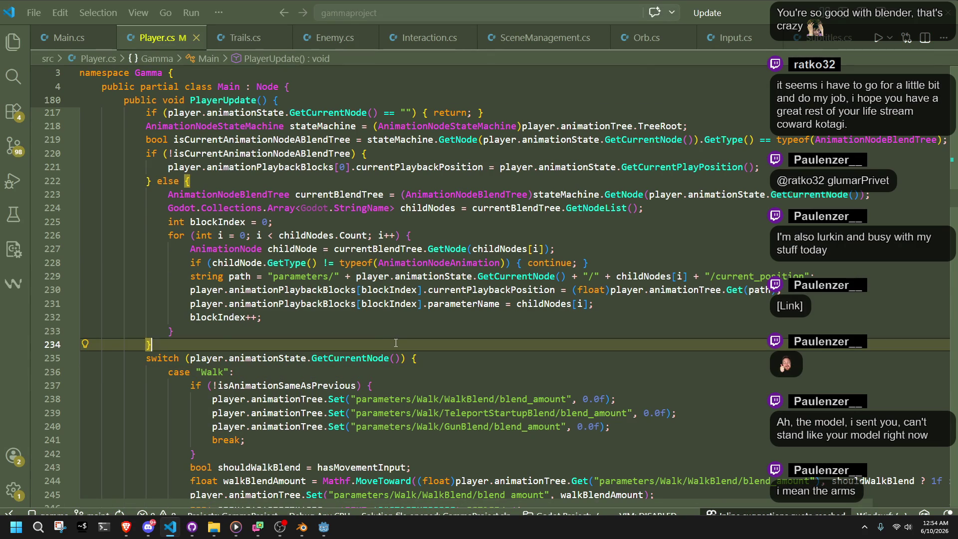
{"action": "scroll", "coordinate": [395, 343], "scroll_direction": "up", "scroll_amount": 10}
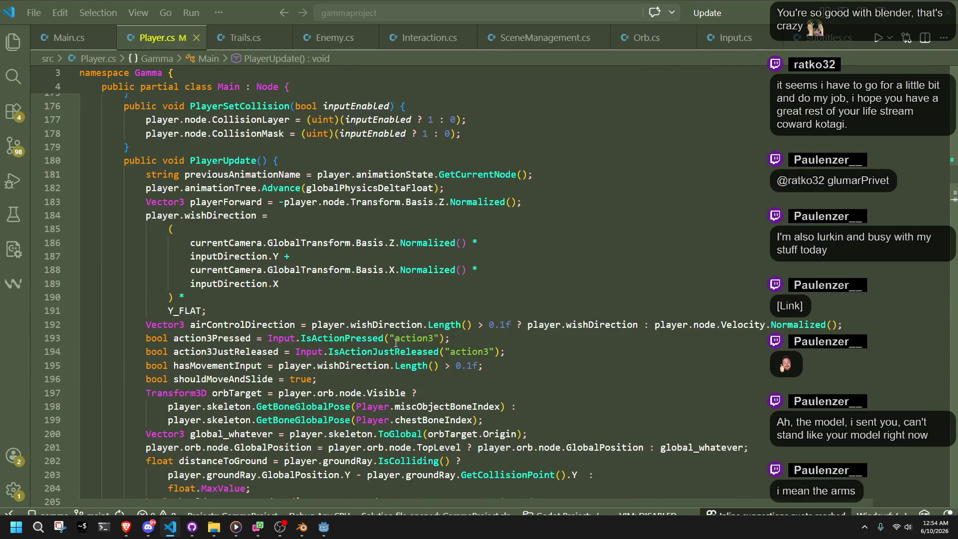
{"action": "scroll", "coordinate": [395, 343], "scroll_direction": "up", "scroll_amount": 5}
{"action": "scroll", "coordinate": [396, 342], "scroll_direction": "up", "scroll_amount": 2}
{"action": "left_click", "coordinate": [426, 259]}
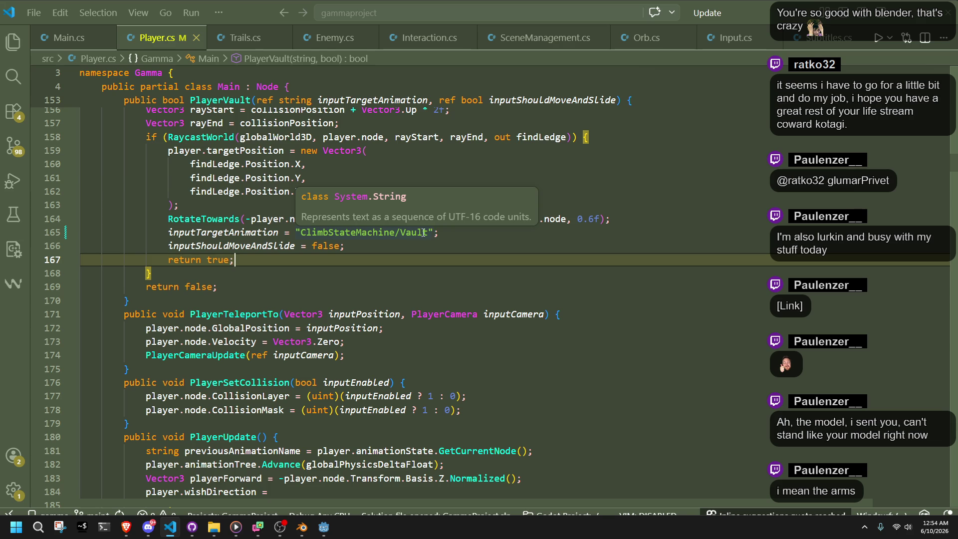
{"action": "left_click_drag", "start_coordinate": [400, 232], "coordinate": [301, 233]}
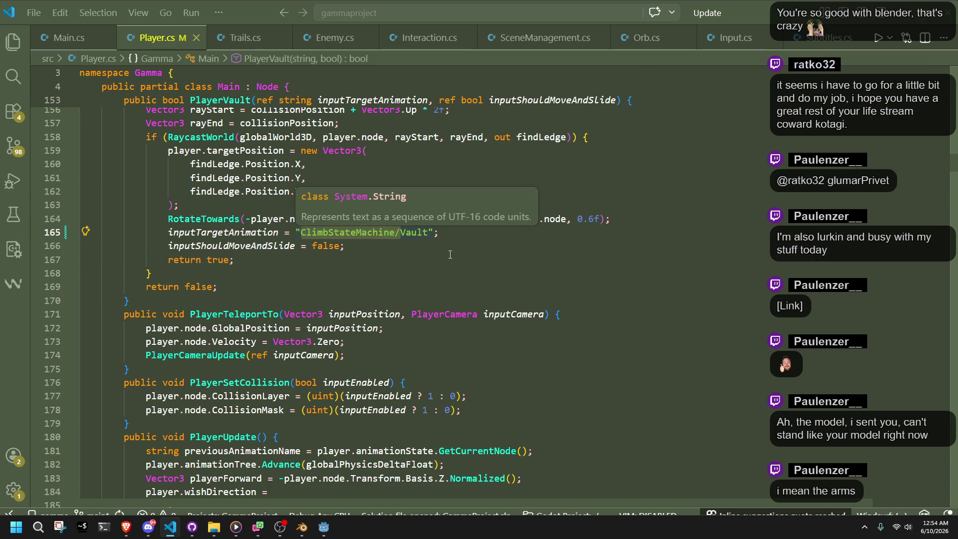
{"action": "key", "text": "BackSpace"}
Save Player.cs and return to the Godot editor
{"action": "left_click", "coordinate": [450, 273]}
{"action": "key", "text": "ctrl+s"}
{"action": "mouse_move", "coordinate": [170, 530]}
{"action": "left_click", "coordinate": [324, 527]}
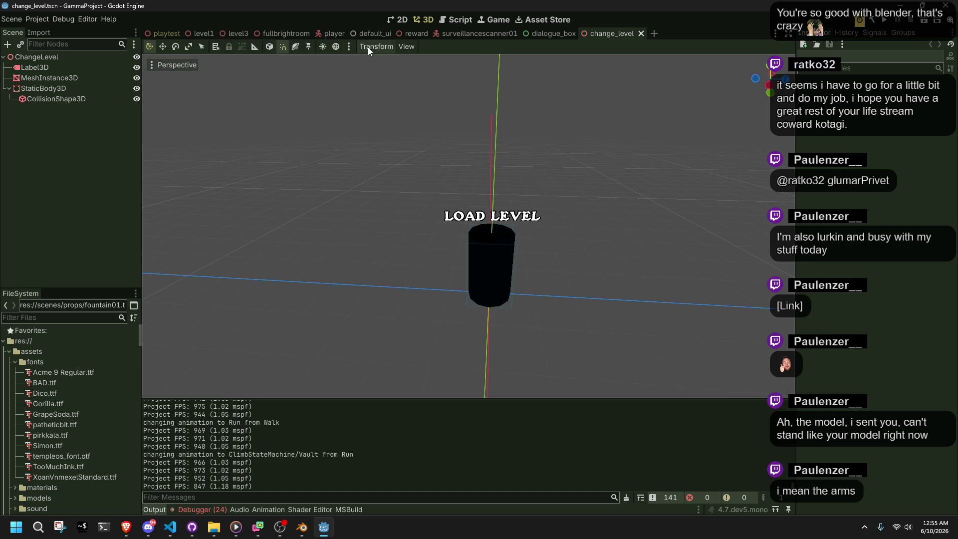
In the player scene's AnimationTree state machine, delete the ClimbStateMachine state
{"action": "left_click", "coordinate": [331, 34]}
{"action": "scroll", "coordinate": [565, 250], "scroll_direction": "down", "scroll_amount": 4}
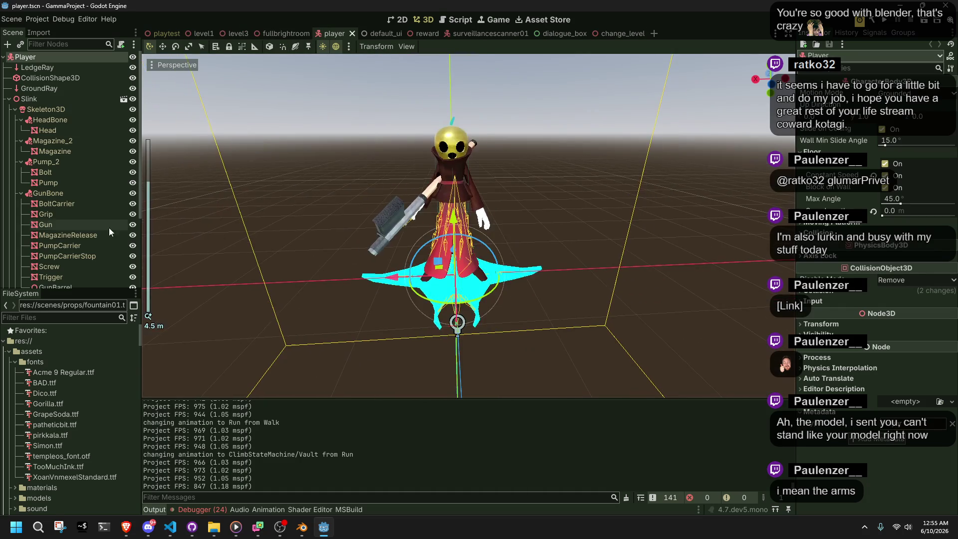
{"action": "scroll", "coordinate": [100, 232], "scroll_direction": "down", "scroll_amount": 5}
{"action": "left_click", "coordinate": [63, 282]}
{"action": "left_click", "coordinate": [63, 282]}
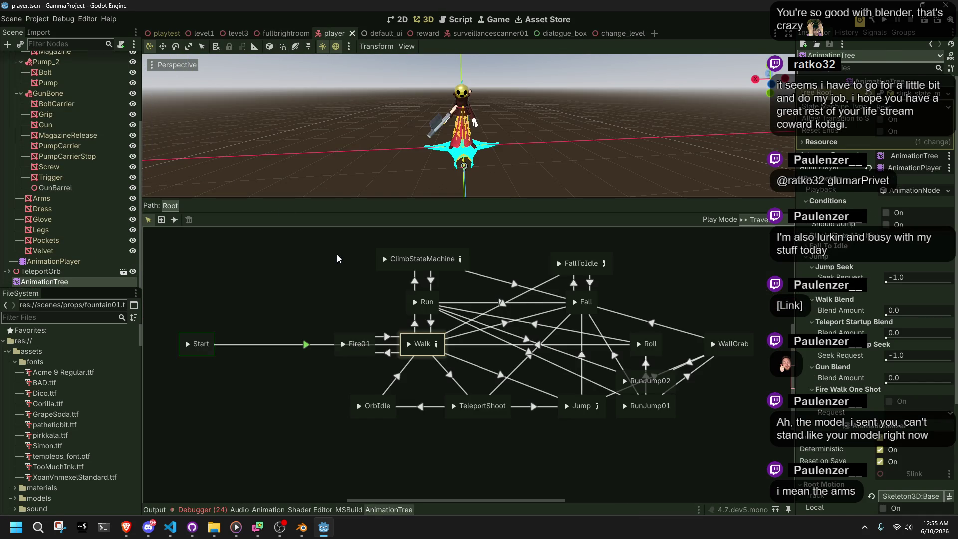
{"action": "left_click", "coordinate": [379, 300]}
{"action": "left_click_drag", "start_coordinate": [398, 274], "coordinate": [395, 267]}
Add a Vault animation state above Run and connect Run to Vault
{"action": "right_click", "coordinate": [395, 267]}
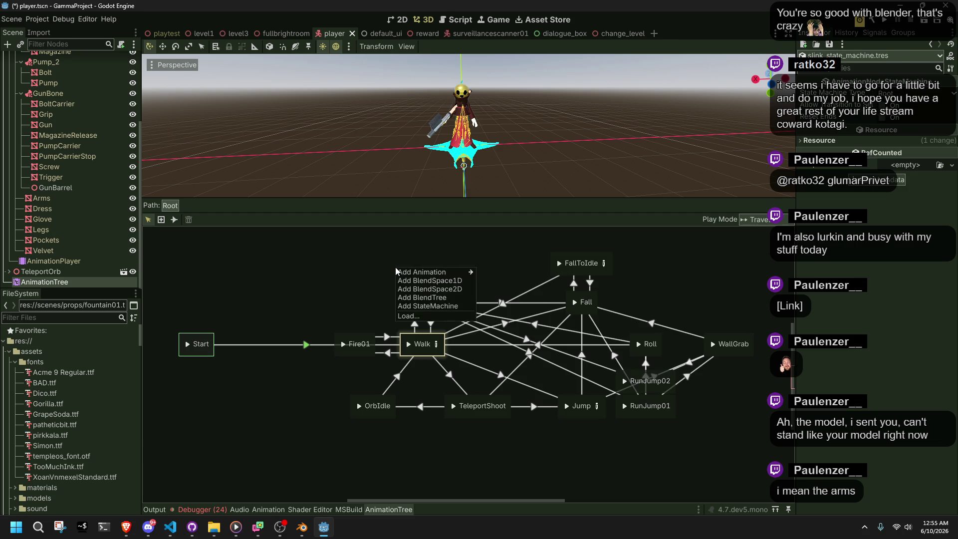
{"action": "mouse_move", "coordinate": [449, 272]}
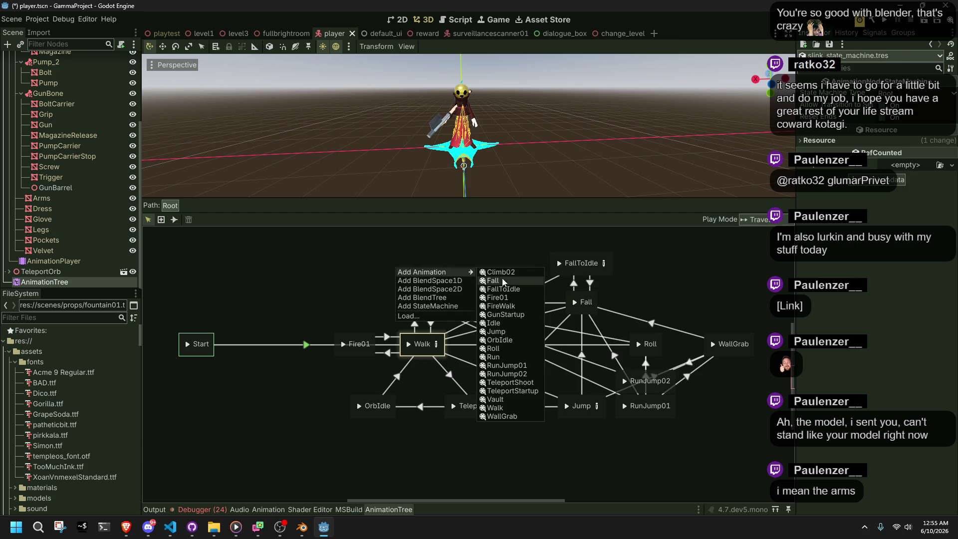
{"action": "left_click", "coordinate": [495, 399]}
{"action": "mouse_move", "coordinate": [397, 279]}
{"action": "left_mouse_down"}
{"action": "mouse_move", "coordinate": [442, 266]}
{"action": "mouse_move", "coordinate": [574, 302]}
{"action": "left_mouse_up"}
{"action": "left_click", "coordinate": [394, 285]}
{"action": "left_click", "coordinate": [173, 220]}
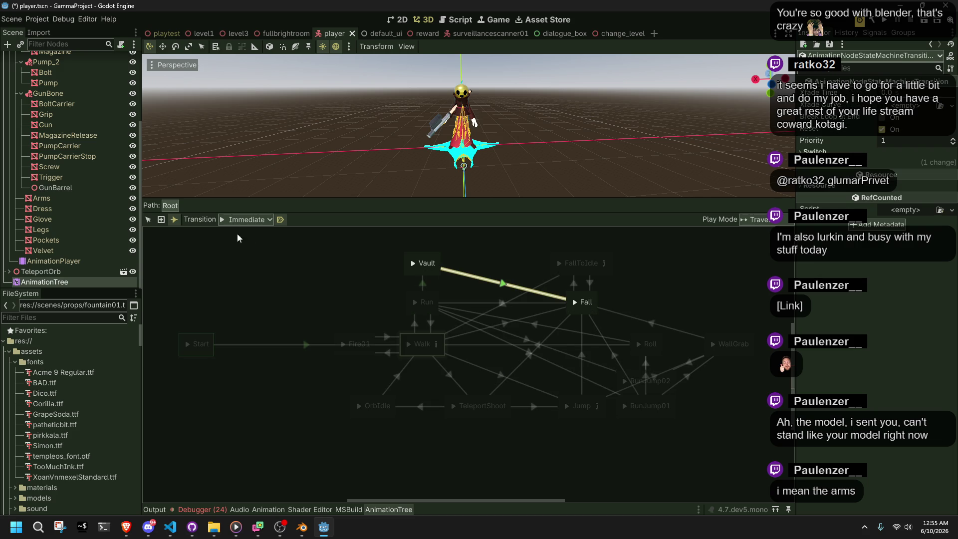
Set crossfade time to 0.2, then the Run→Vault transition's Xfade Time to 0.12, resetting its switch mode
{"action": "left_click", "coordinate": [148, 219]}
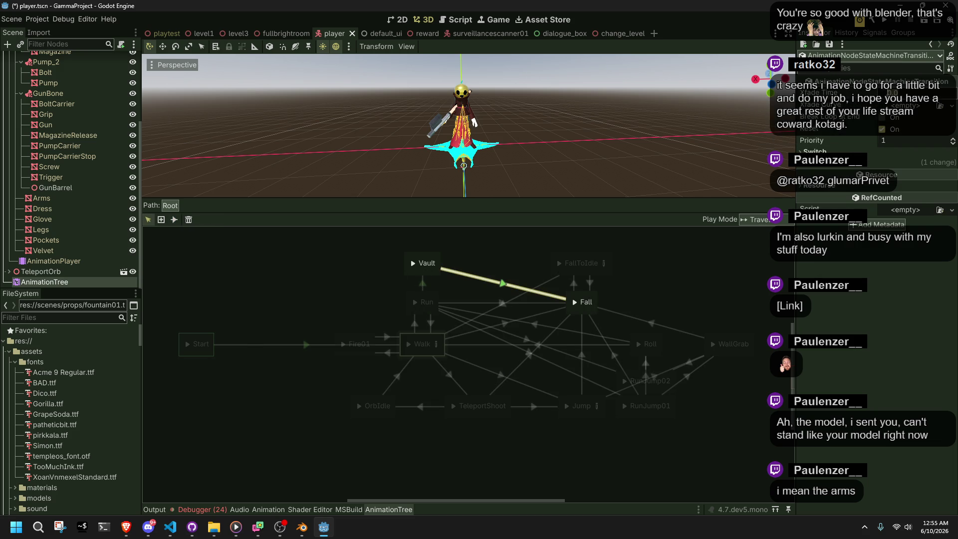
{"action": "type", "text": "0.2"}
{"action": "key", "text": "Return"}
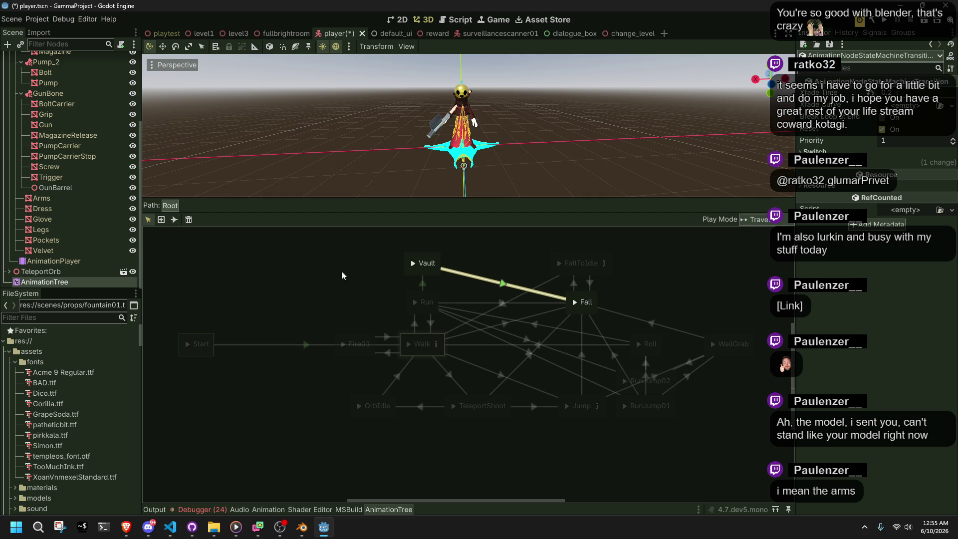
{"action": "left_click", "coordinate": [419, 288]}
{"action": "left_click", "coordinate": [887, 91]}
{"action": "type", "text": "0.1"}
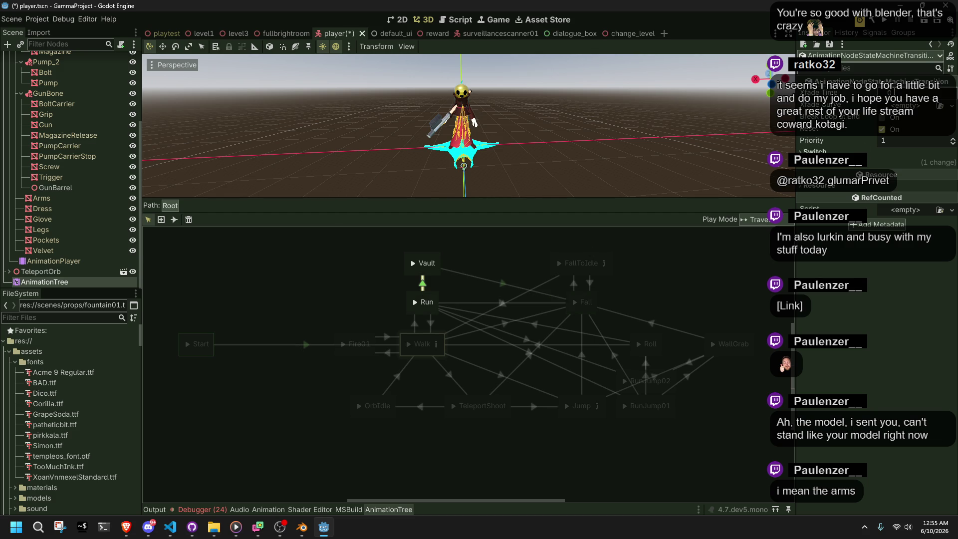
{"action": "type", "text": "2"}
{"action": "key", "text": "Return"}
{"action": "left_click", "coordinate": [873, 173]}
Select the Vault→Fall transition and expand its switch and advance settings
{"action": "left_click", "coordinate": [458, 278]}
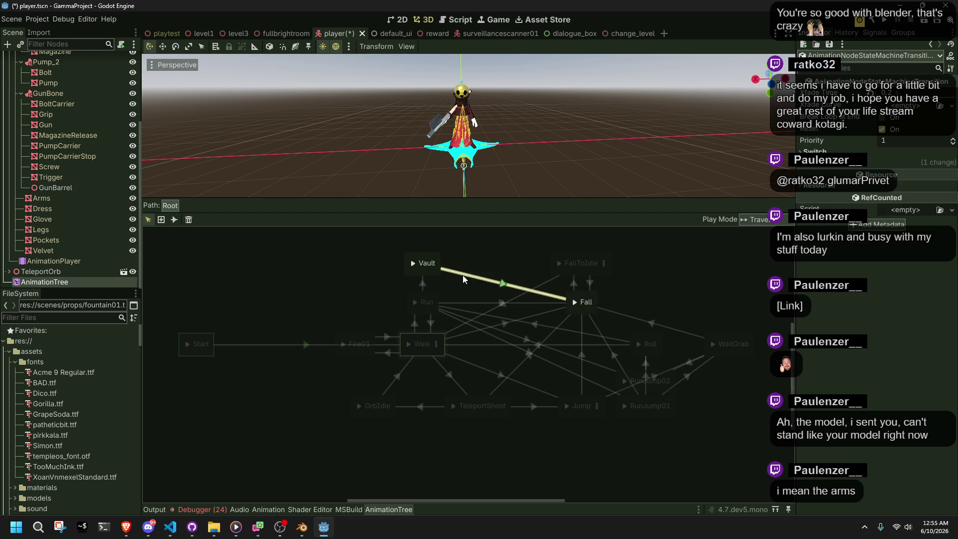
{"action": "left_click", "coordinate": [874, 152]}
{"action": "left_click", "coordinate": [888, 172]}
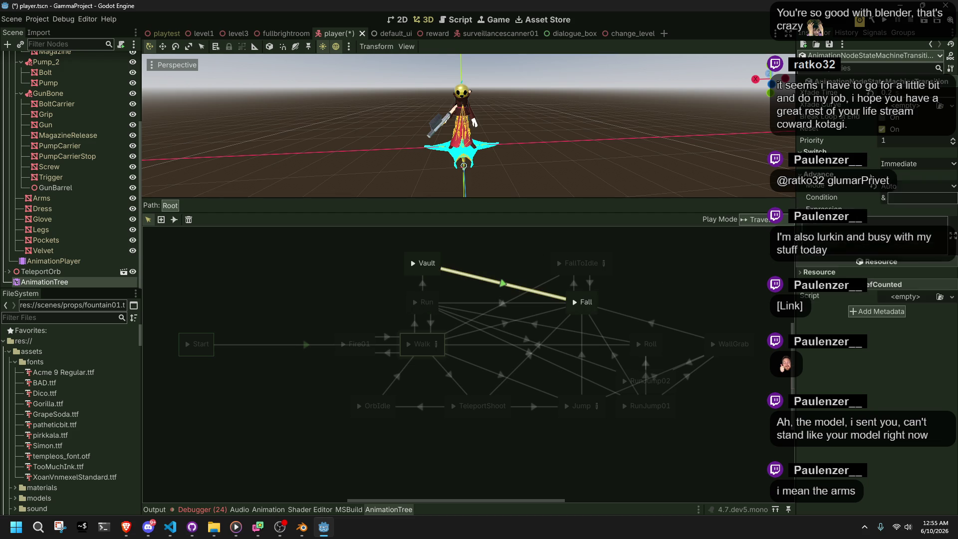
{"action": "left_click", "coordinate": [357, 281]}
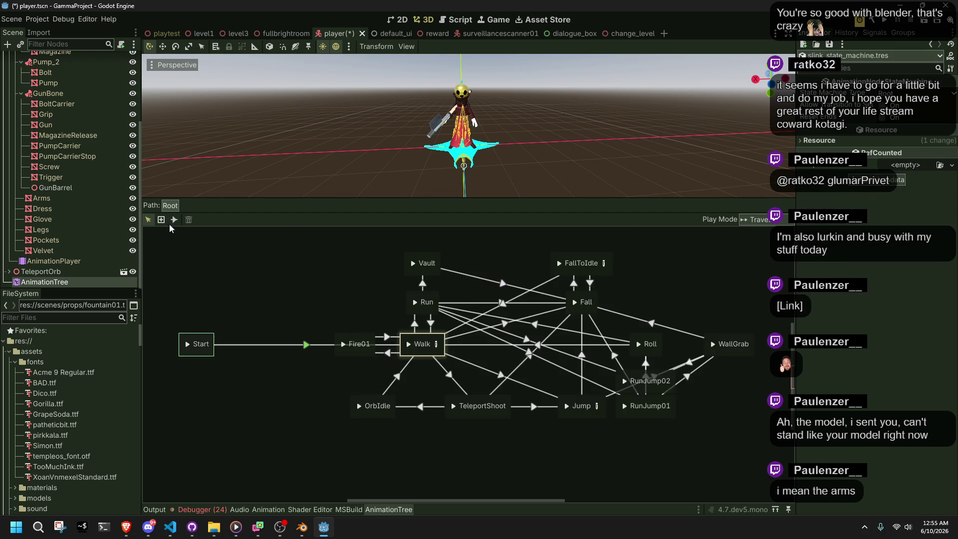
Add a Vault→Run transition with automatic advance turned off
{"action": "left_click", "coordinate": [174, 220]}
{"action": "mouse_move", "coordinate": [434, 272]}
{"action": "left_mouse_down"}
{"action": "mouse_move", "coordinate": [438, 301]}
{"action": "mouse_move", "coordinate": [429, 302]}
{"action": "left_mouse_up"}
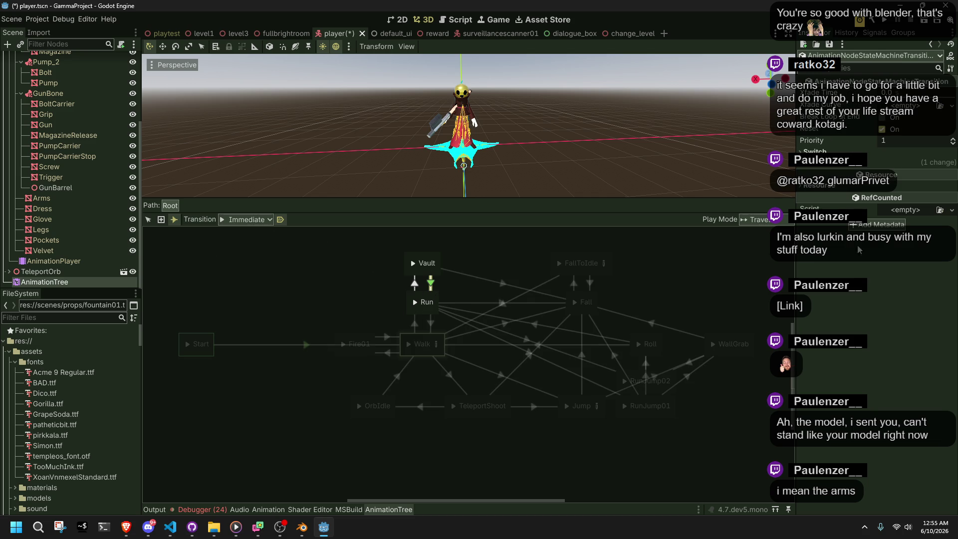
{"action": "left_click", "coordinate": [814, 151]}
{"action": "left_click", "coordinate": [816, 174]}
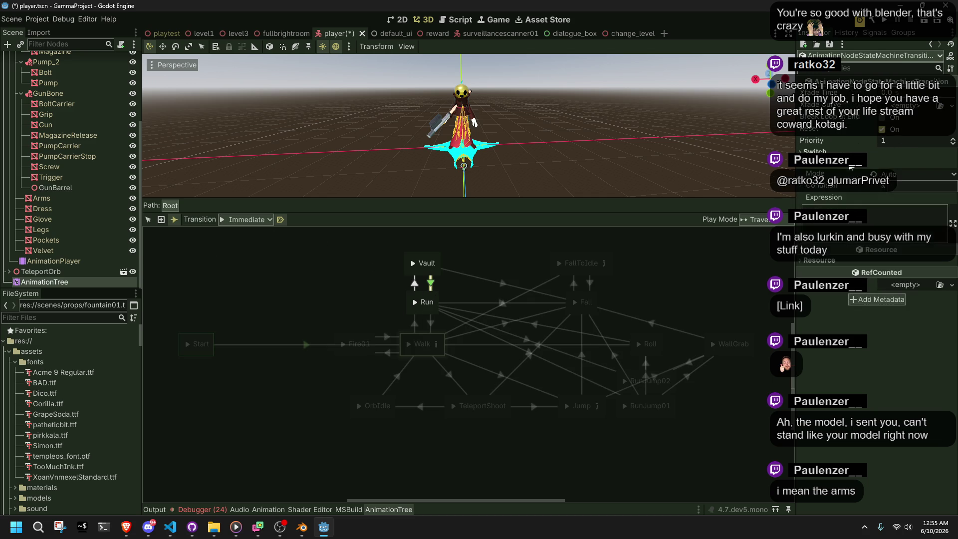
{"action": "left_click", "coordinate": [898, 174]}
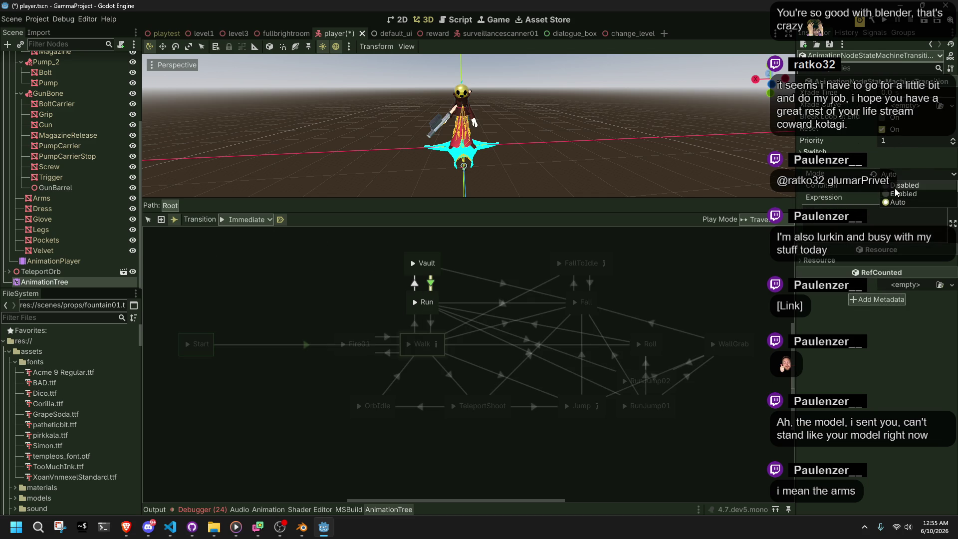
{"action": "left_click", "coordinate": [898, 185]}
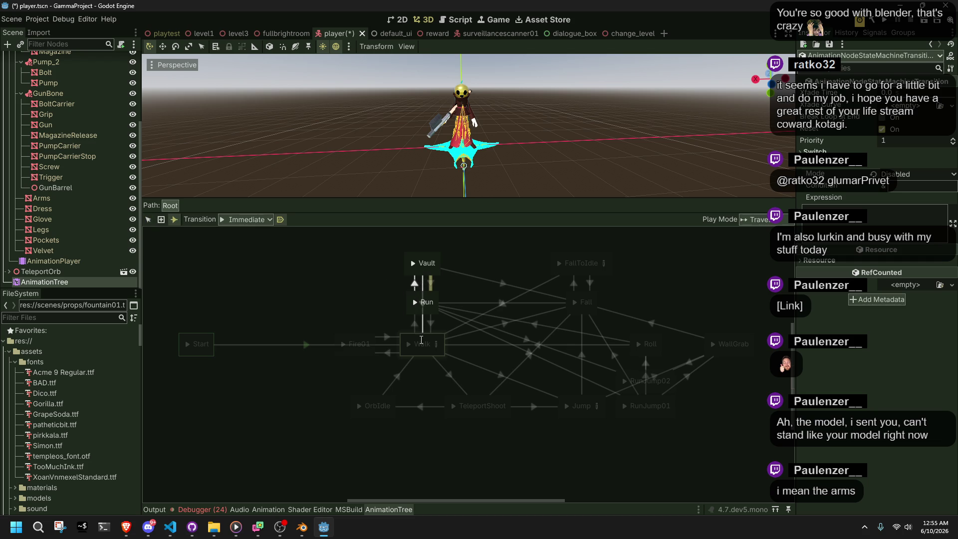
Set the Vault→Walk transition's Advance Mode to Enabled and save the player scene
{"action": "left_click", "coordinate": [422, 343]}
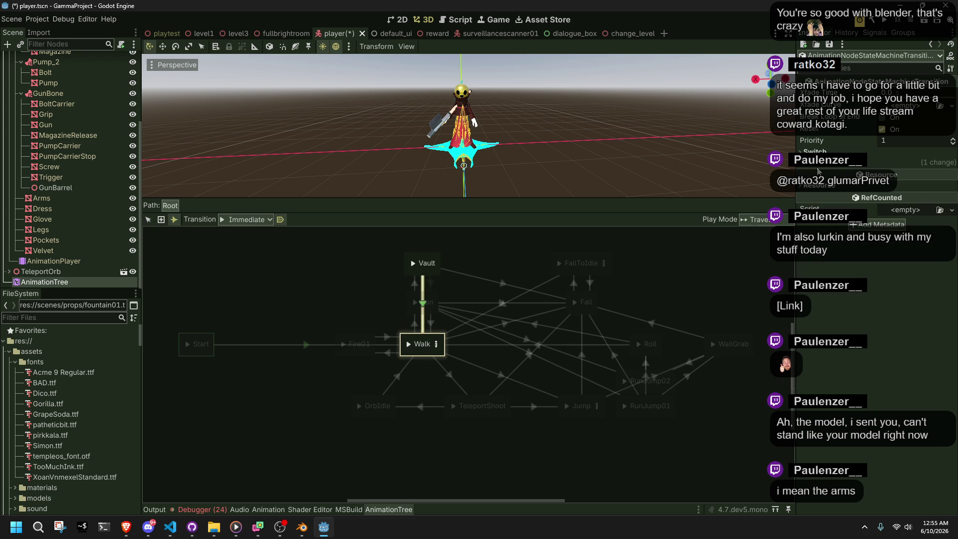
{"action": "left_click", "coordinate": [819, 172]}
{"action": "left_click", "coordinate": [893, 173]}
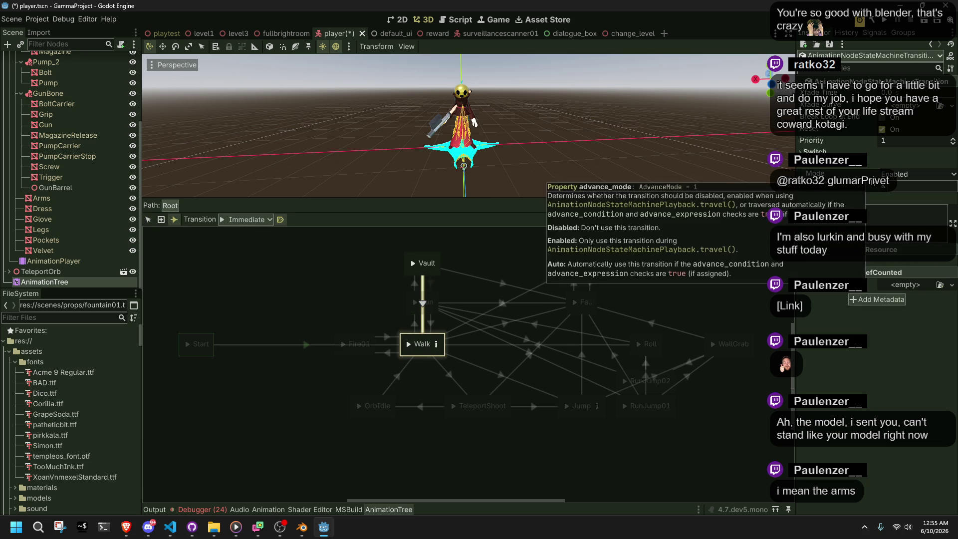
{"action": "left_click", "coordinate": [148, 219]}
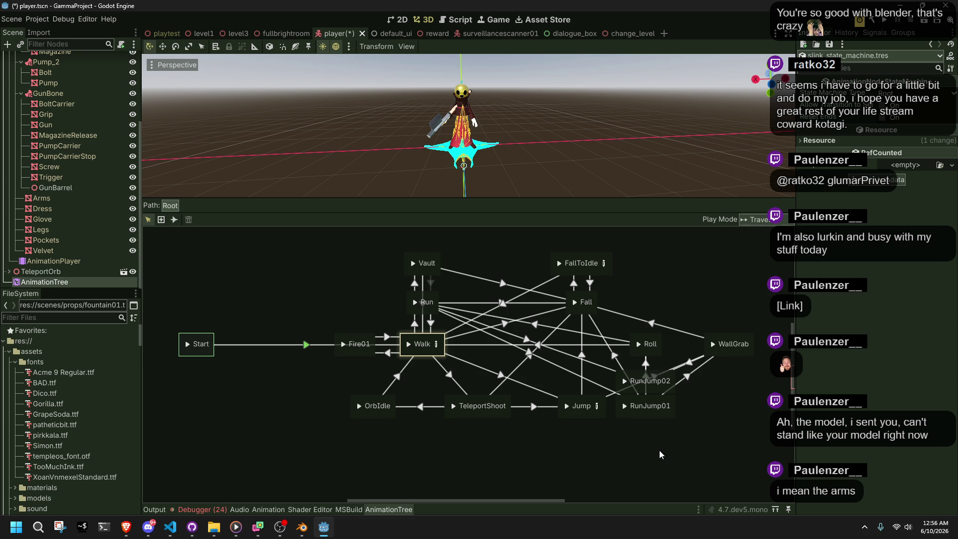
{"action": "key", "text": "ctrl+s"}
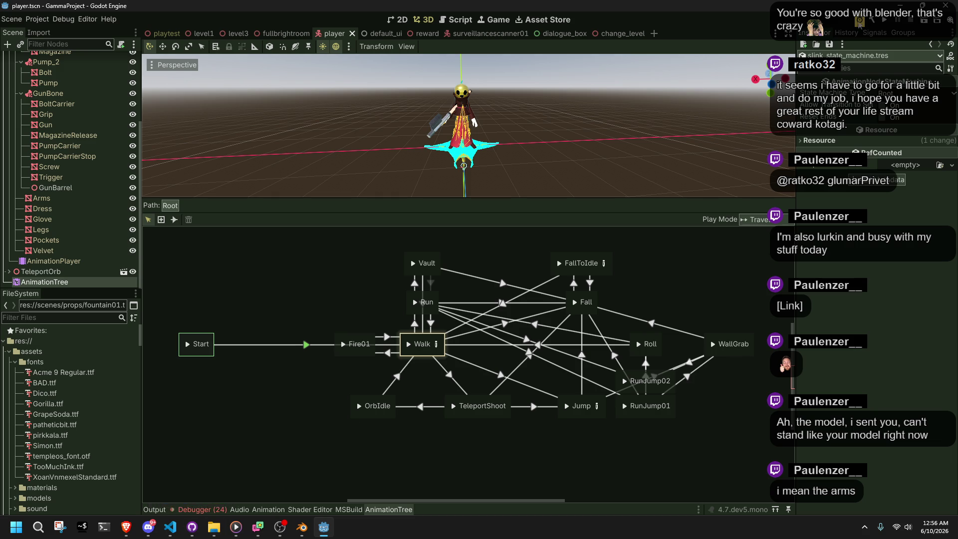
{"action": "left_click", "coordinate": [890, 22]}
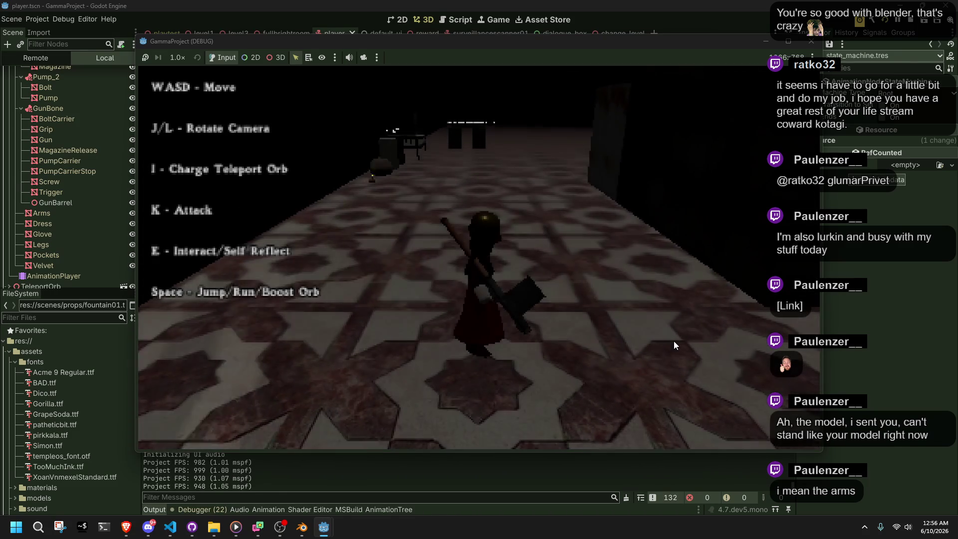
Playtest running, vaulting up the stairs, jumping and rolling, then close the game window
{"action": "key", "text": "w"}
{"action": "key", "text": "d"}
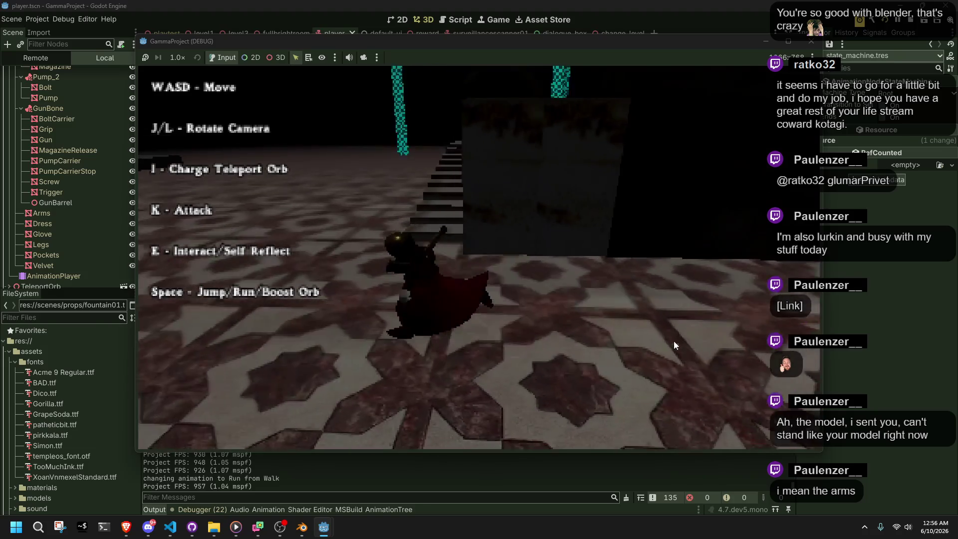
{"action": "key", "text": "space"}
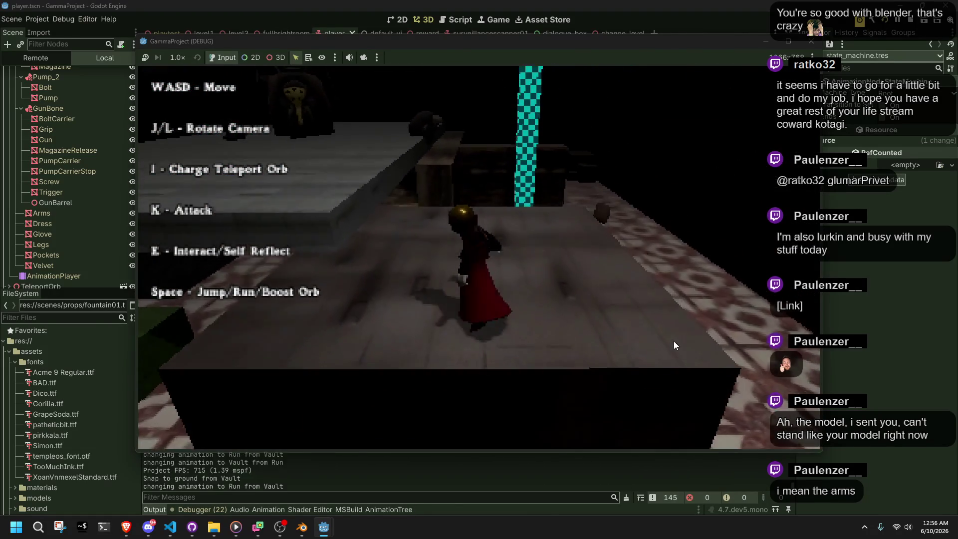
{"action": "key", "text": "space"}
{"action": "key", "text": "d"}
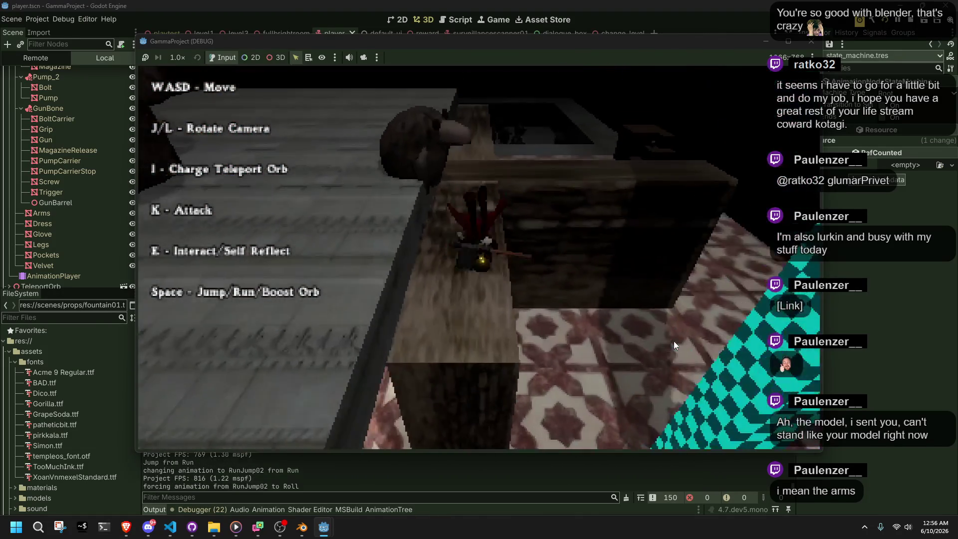
{"action": "key", "text": "space"}
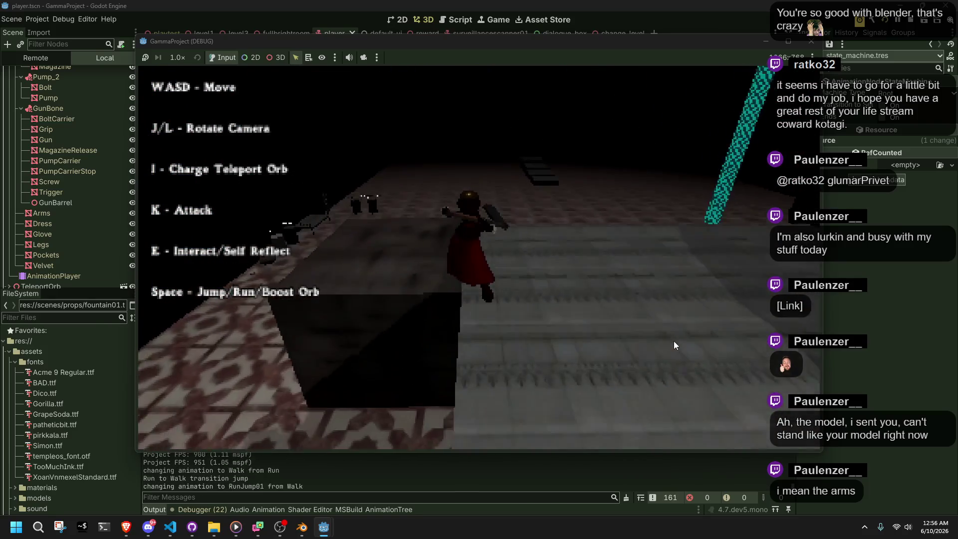
{"action": "key", "text": "space"}
{"action": "key", "text": "w"}
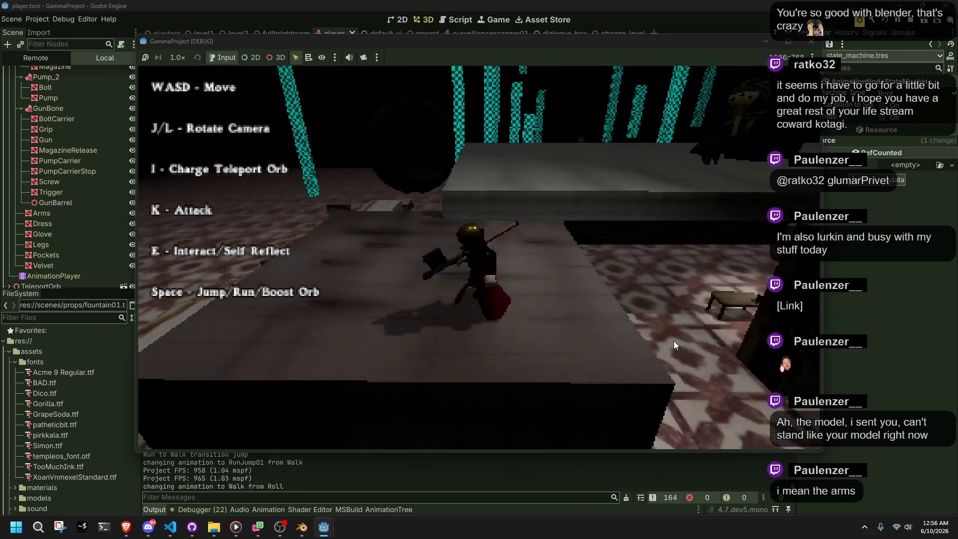
{"action": "left_click", "coordinate": [811, 42]}
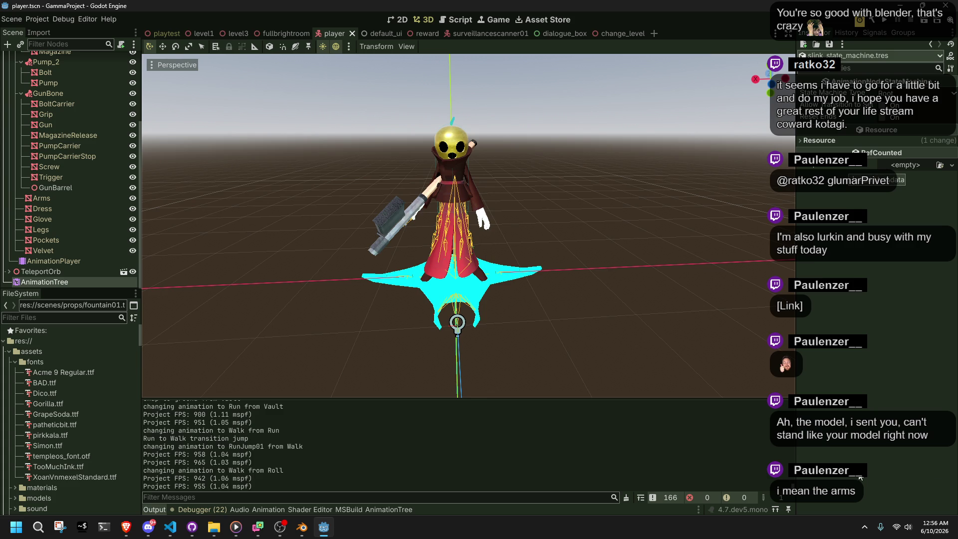
Show the debugger's error list and filter the FileSystem by "slinkro"
{"action": "left_click", "coordinate": [205, 508]}
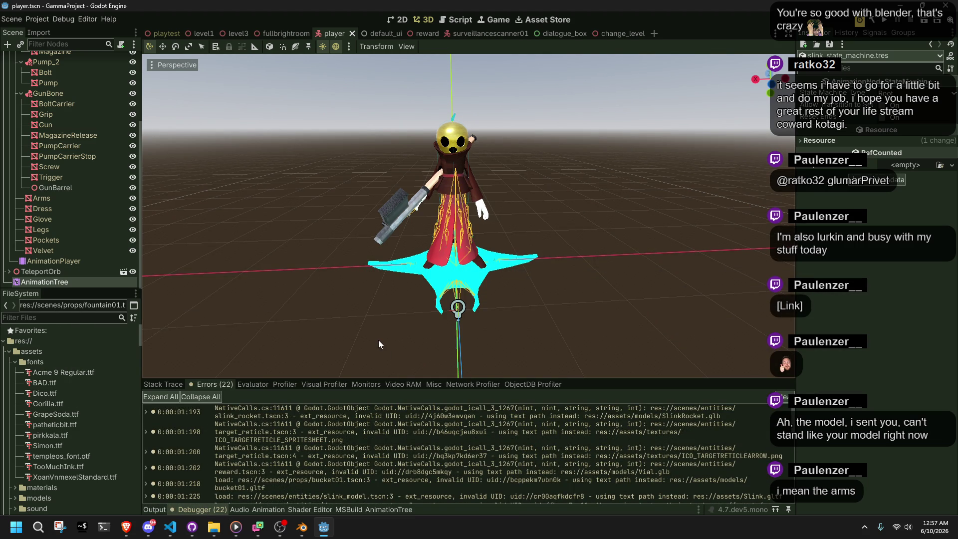
{"action": "left_click", "coordinate": [46, 318]}
{"action": "type", "text": "slinkro"}
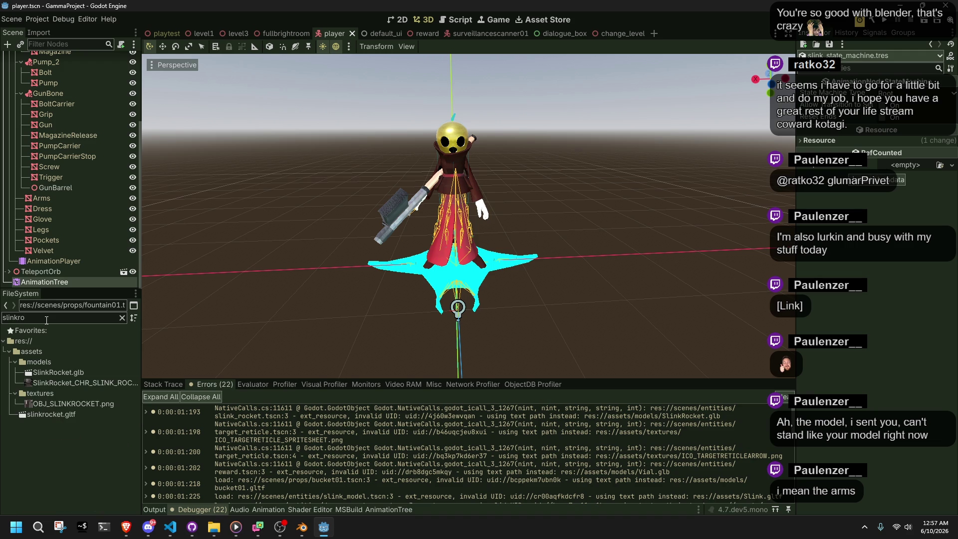
Reimport SlinkRocket.glb and dismiss the 'must be inside the project path' alert
{"action": "right_click", "coordinate": [80, 372]}
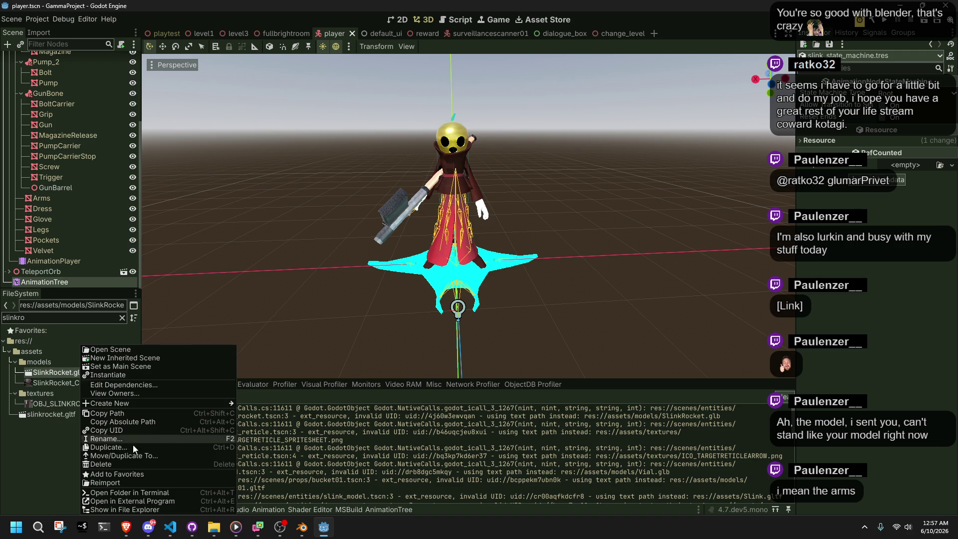
{"action": "left_click", "coordinate": [130, 482]}
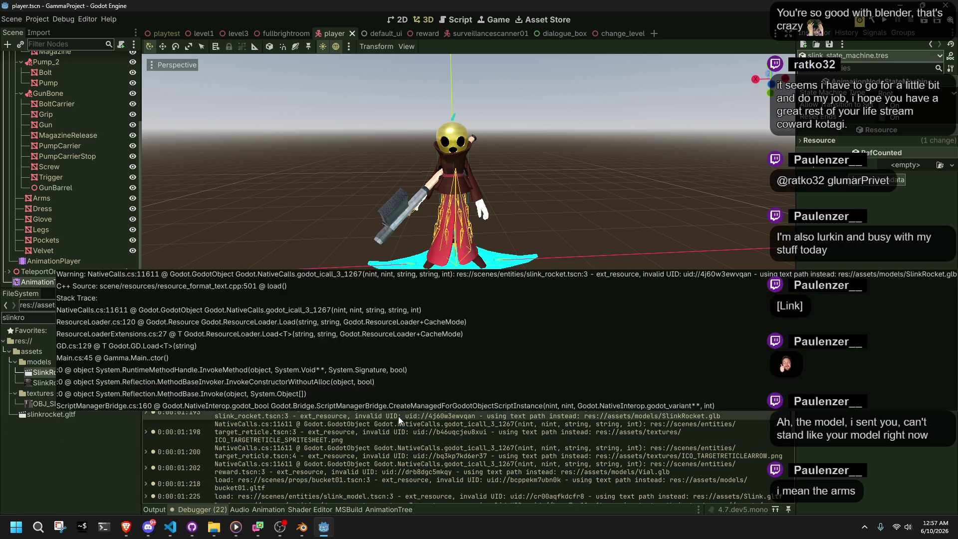
{"action": "mouse_move", "coordinate": [403, 420]}
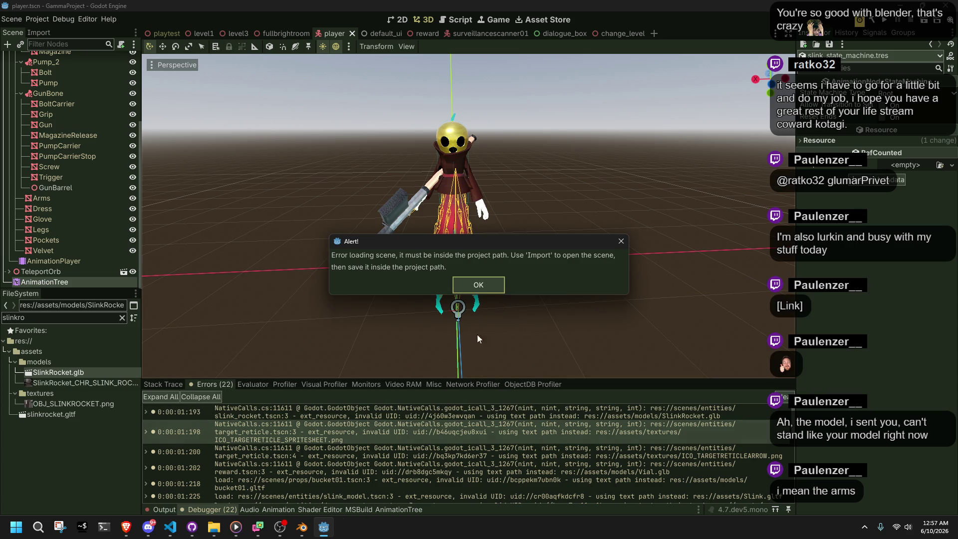
{"action": "left_click", "coordinate": [465, 286]}
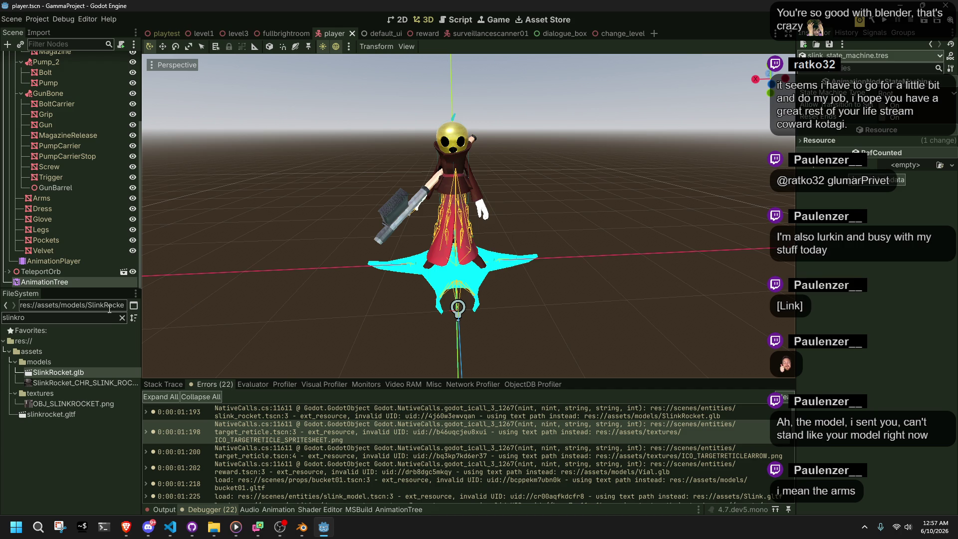
{"action": "double_click", "coordinate": [46, 320]}
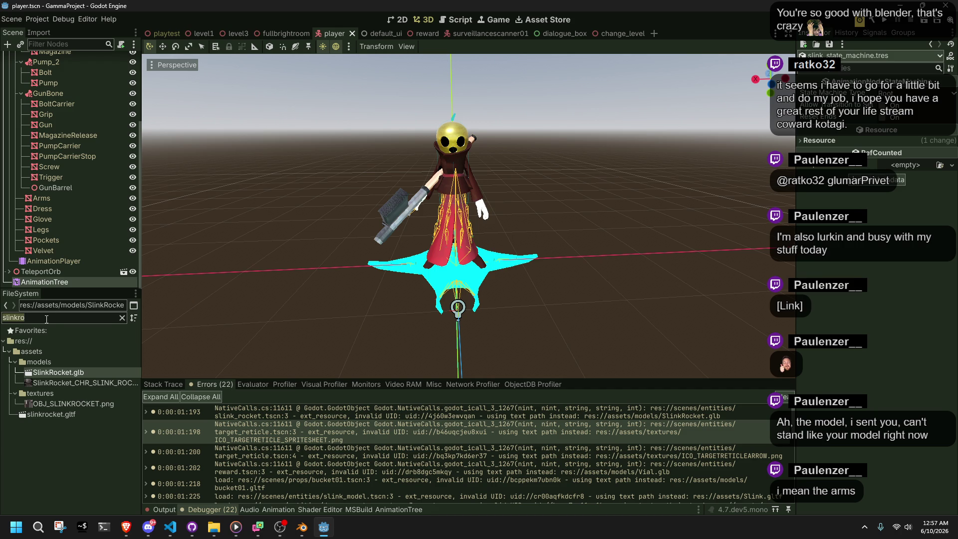
Filter FileSystem by 'ICO_TARGET', reimport ICO_TARGETRETICLE_SPRITESHEET.png, and view its import settings and details
{"action": "type", "text": "ICO_T"}
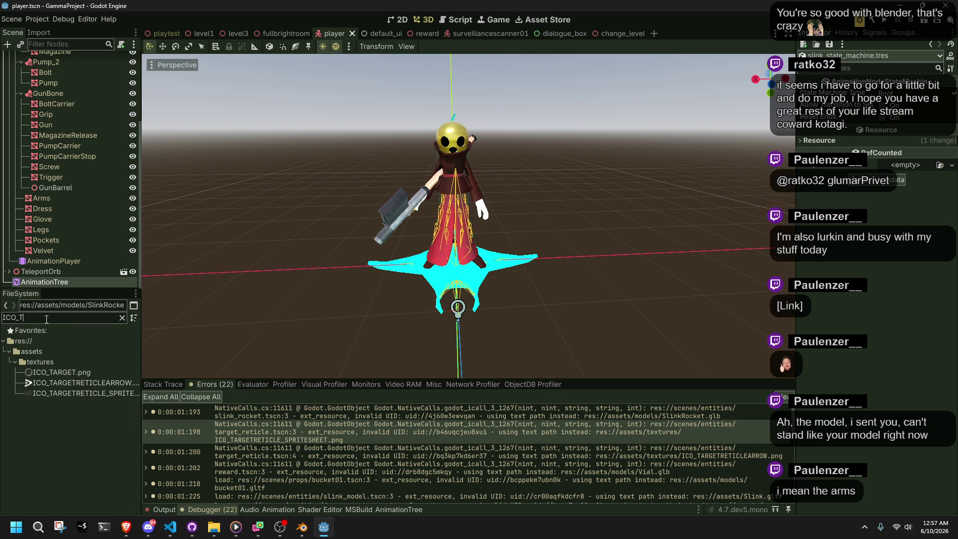
{"action": "type", "text": "ARGET"}
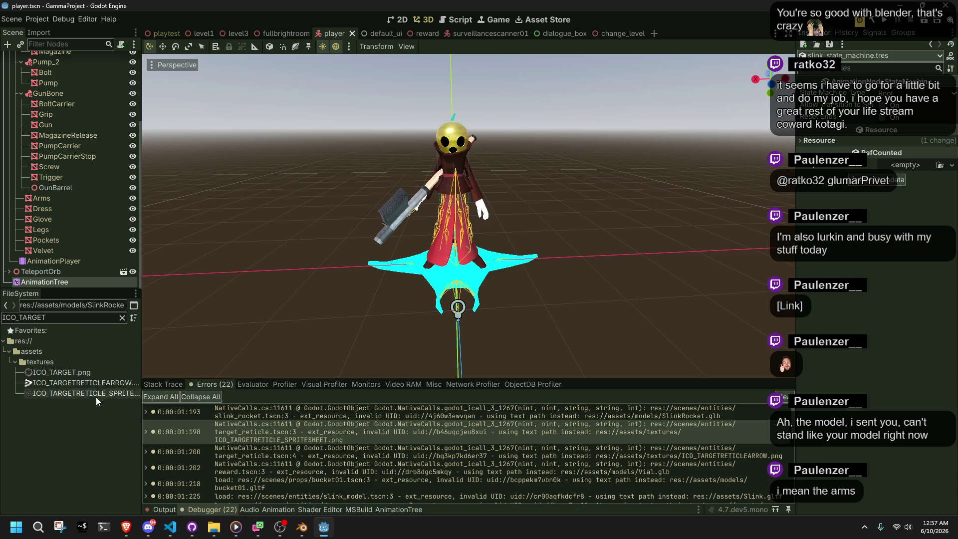
{"action": "right_click", "coordinate": [98, 394]}
{"action": "left_click", "coordinate": [118, 481]}
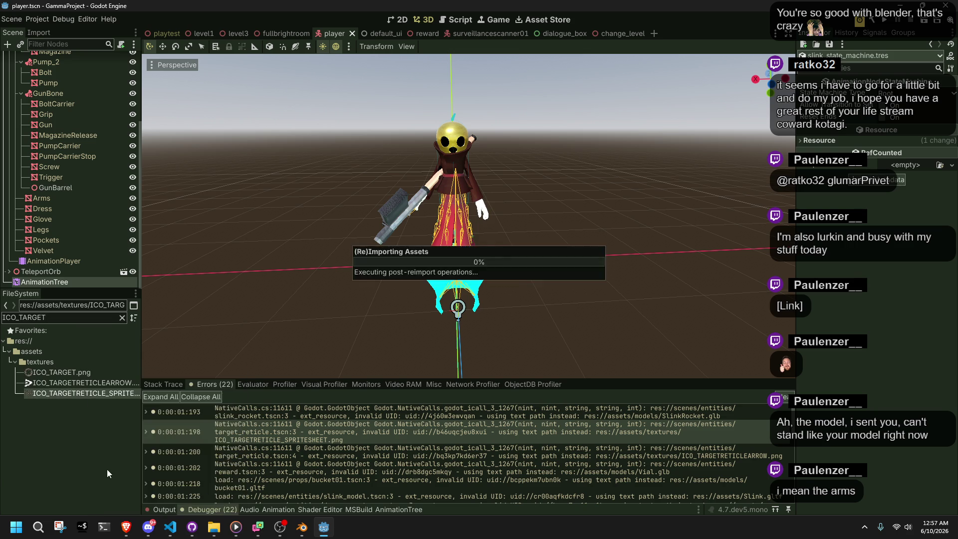
{"action": "left_click", "coordinate": [33, 33]}
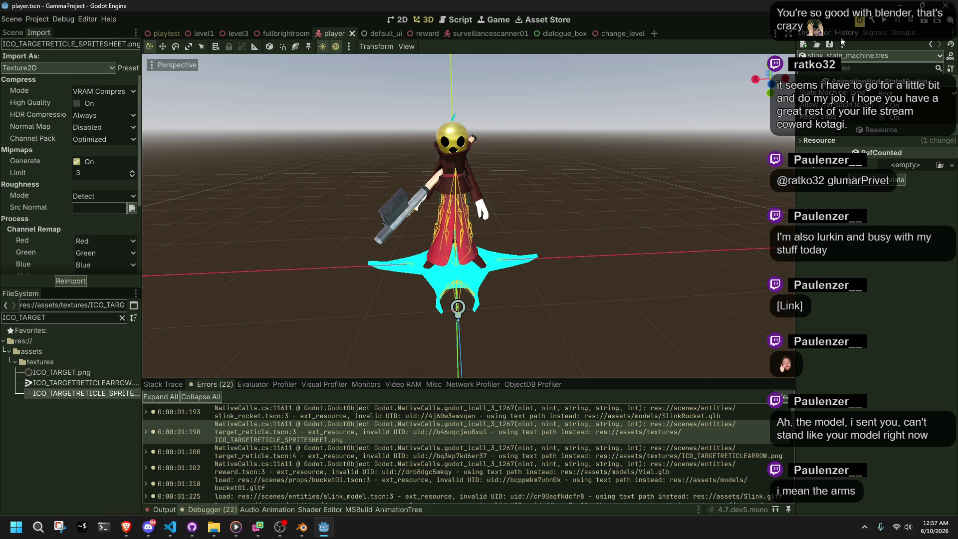
{"action": "left_click", "coordinate": [54, 394]}
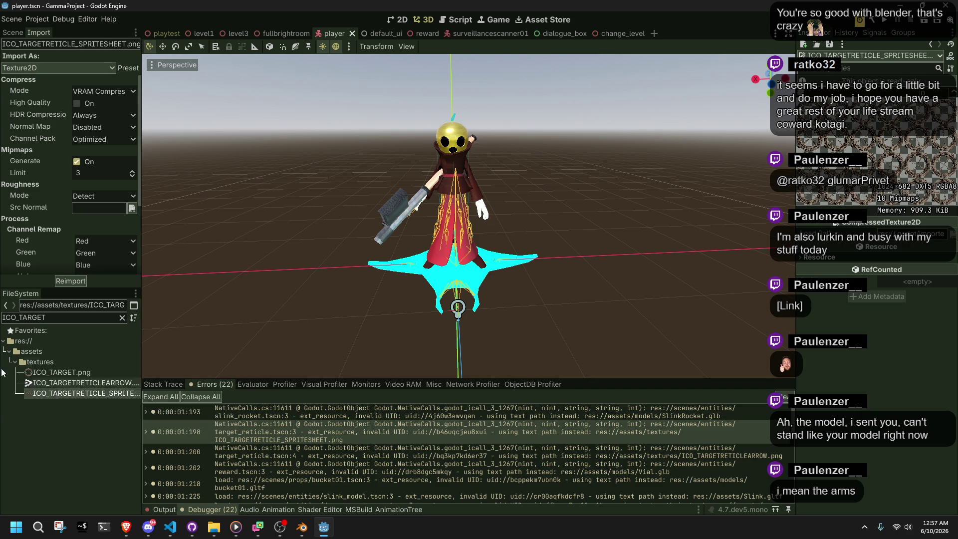
{"action": "scroll", "coordinate": [23, 225], "scroll_direction": "down", "scroll_amount": 1}
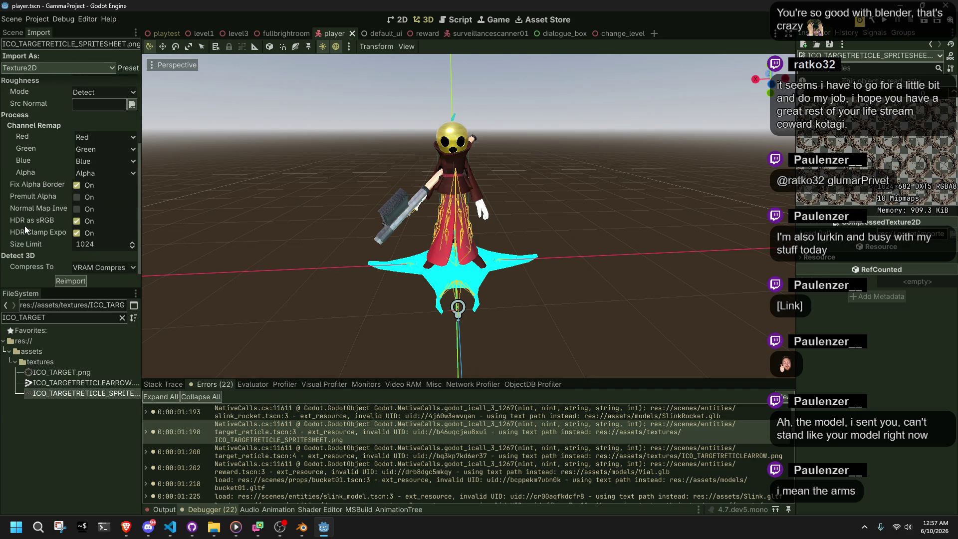
{"action": "scroll", "coordinate": [47, 240], "scroll_direction": "up", "scroll_amount": 1}
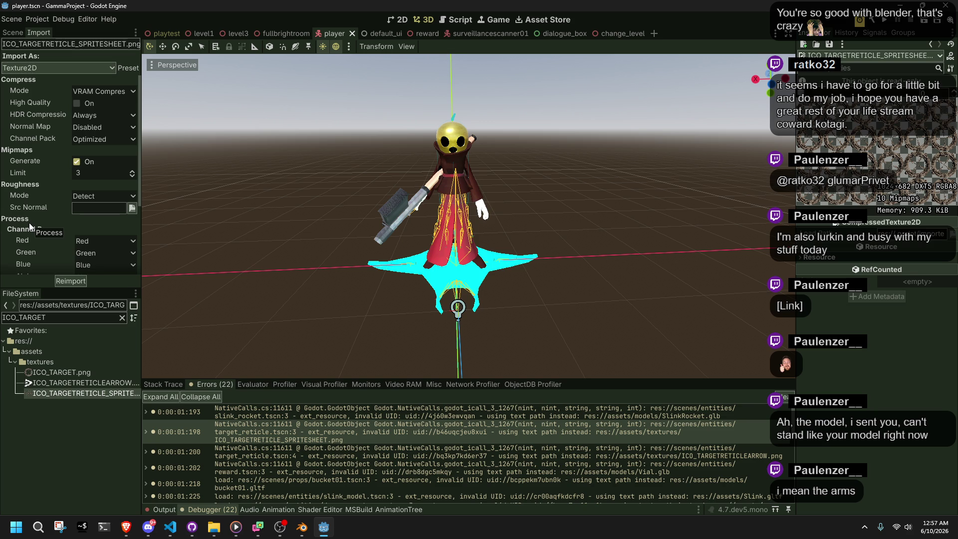
{"action": "mouse_move", "coordinate": [100, 393]}
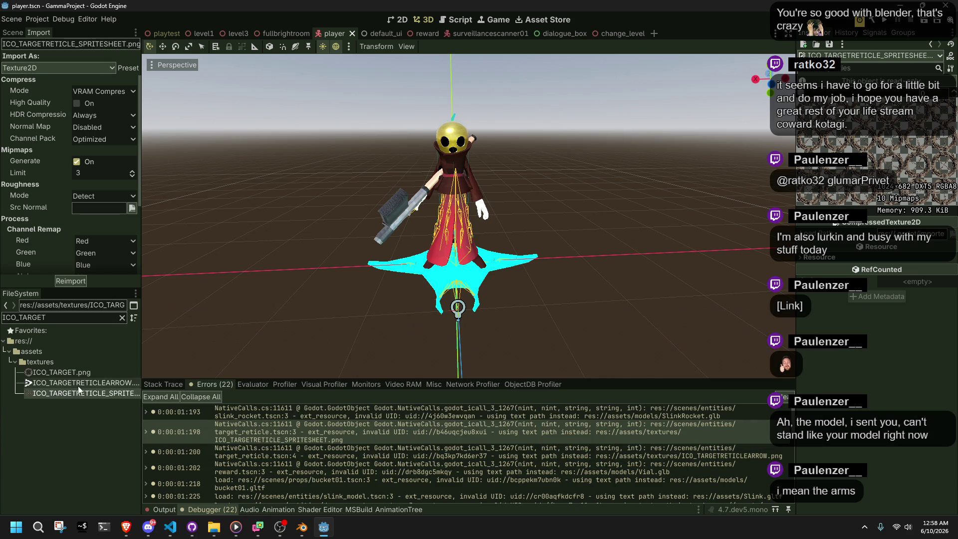
Reimport ICO_TARGETRETICLEARROW.png, then select the spritesheet to review its VRAM Compressed, mipmapped import settings
{"action": "left_click", "coordinate": [79, 383]}
{"action": "right_click", "coordinate": [79, 383]}
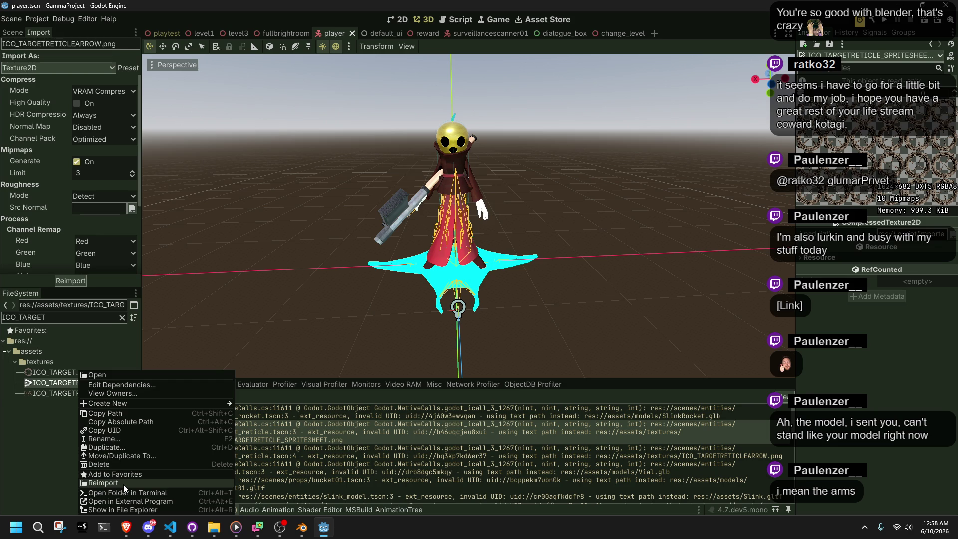
{"action": "left_click", "coordinate": [124, 482]}
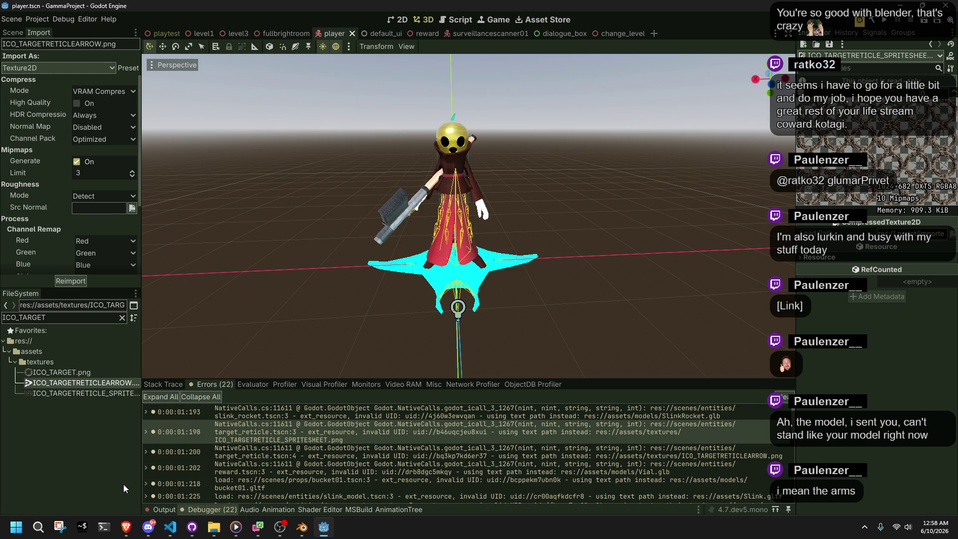
{"action": "left_click", "coordinate": [72, 396]}
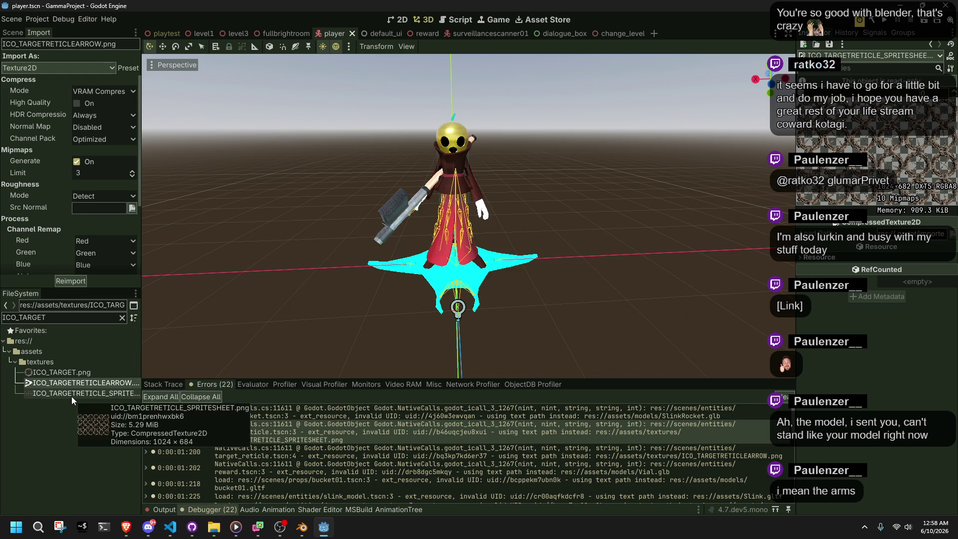
{"action": "right_click", "coordinate": [72, 399]}
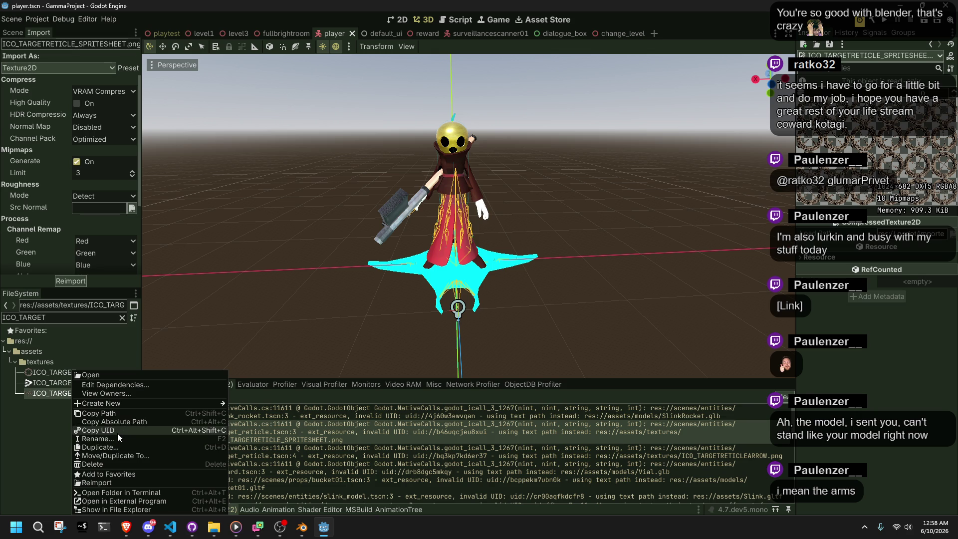
{"action": "left_click", "coordinate": [1, 428]}
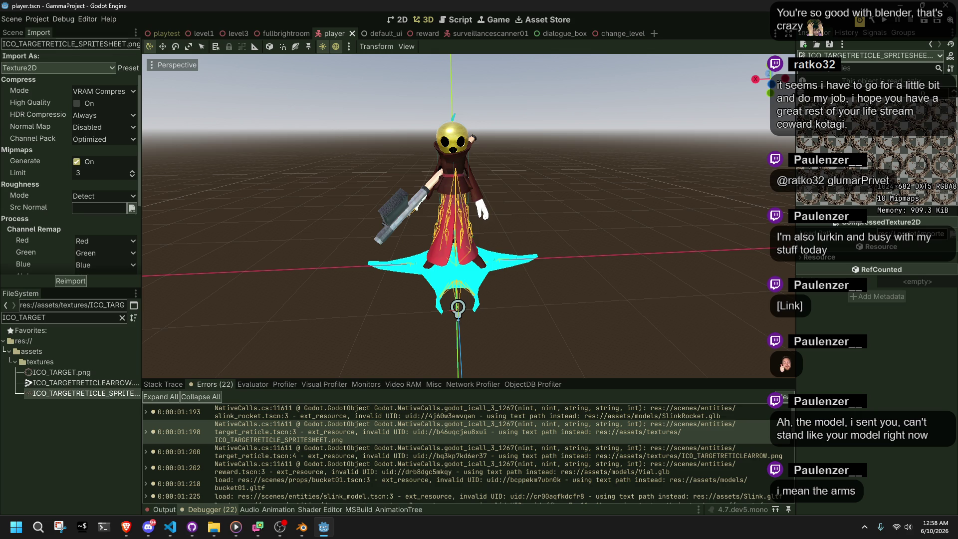
{"action": "key", "text": "alt+Tab"}
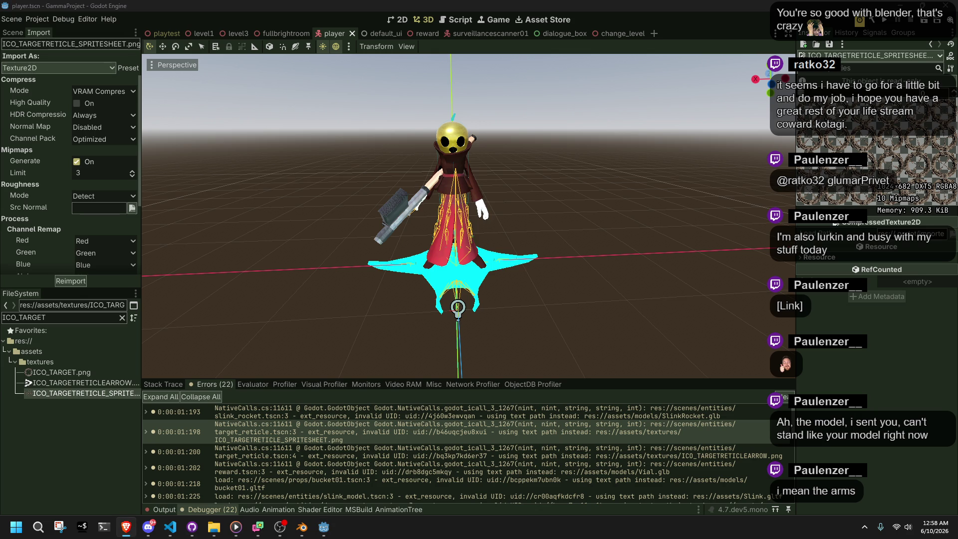
{"action": "left_click", "coordinate": [124, 439]}
In GitHub Desktop, close the Godot editor and fetch GammaProject from origin
{"action": "left_click", "coordinate": [192, 527]}
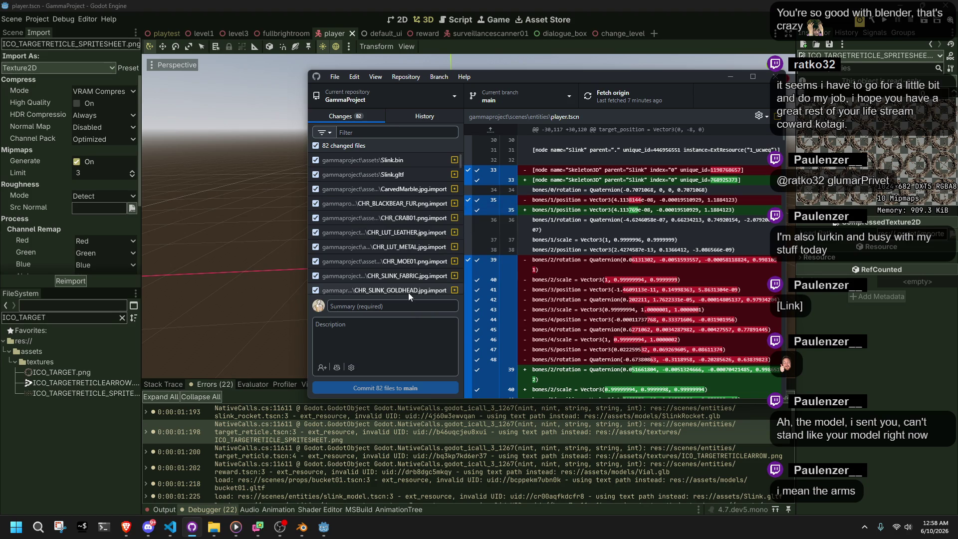
{"action": "scroll", "coordinate": [425, 256], "scroll_direction": "down", "scroll_amount": 5}
{"action": "left_click_drag", "start_coordinate": [460, 214], "coordinate": [461, 290]}
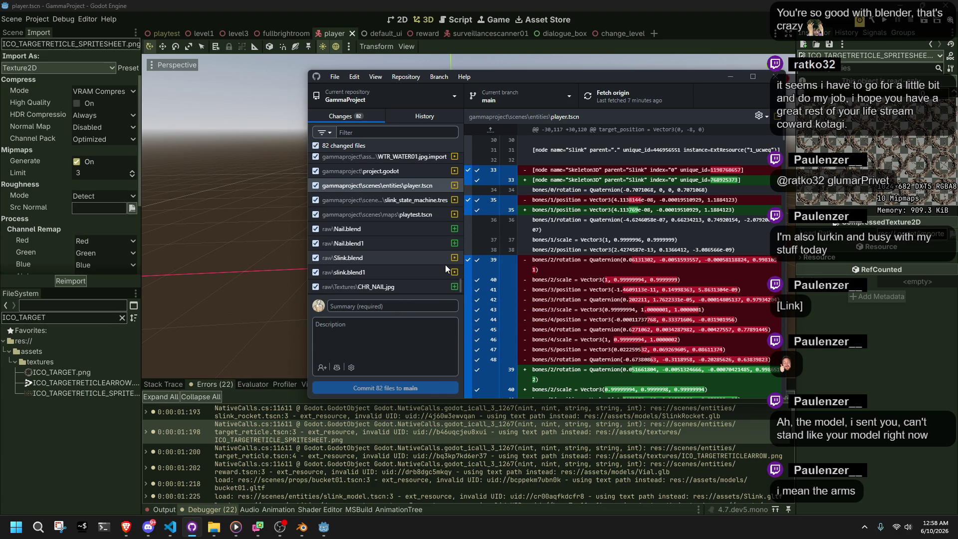
{"action": "left_click", "coordinate": [951, 7]}
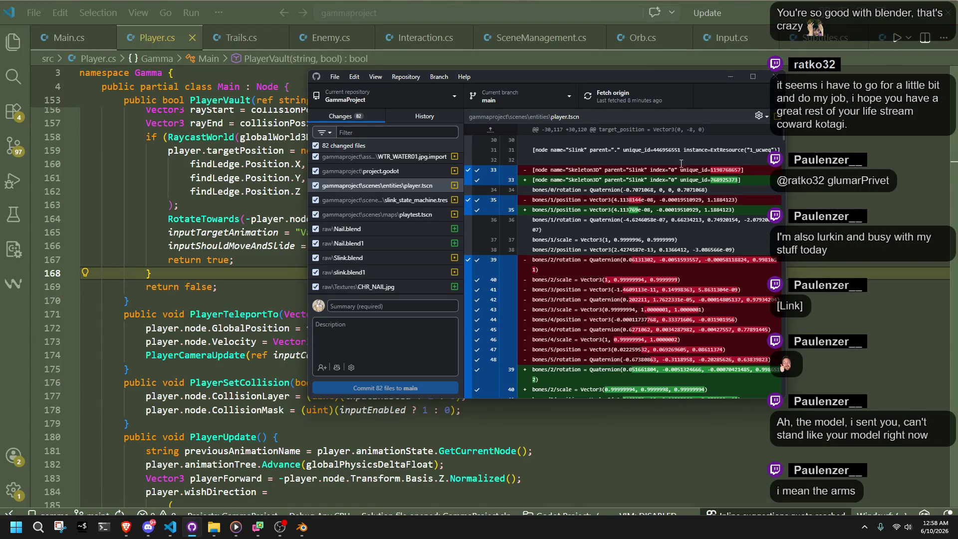
{"action": "left_click", "coordinate": [589, 101]}
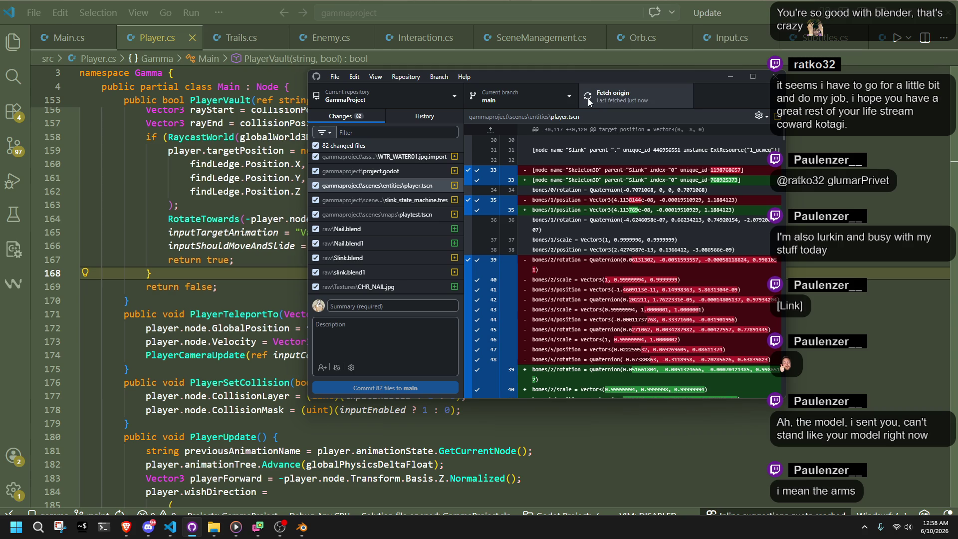
Browse GitHub Desktop's File and Edit menus without choosing anything
{"action": "left_click", "coordinate": [334, 77]}
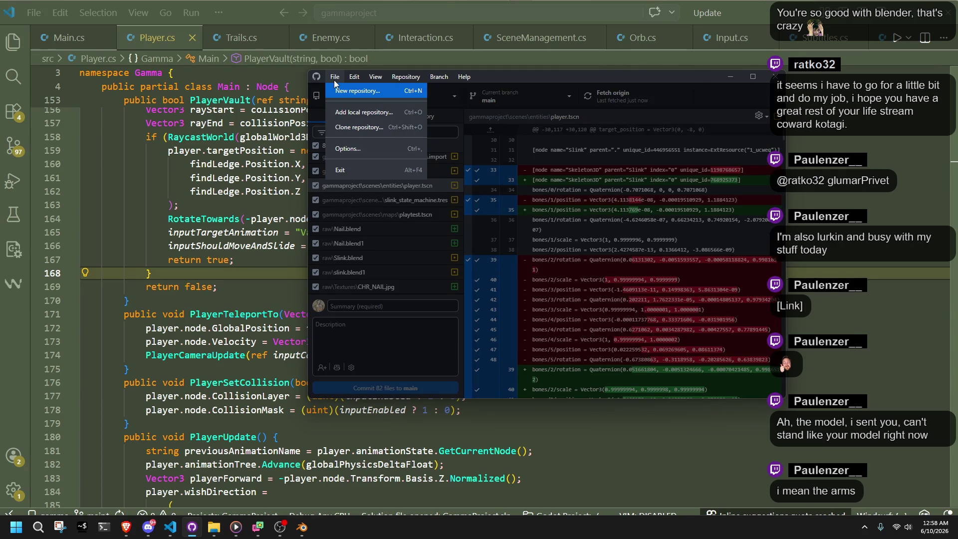
{"action": "left_click", "coordinate": [333, 76]}
{"action": "left_click", "coordinate": [355, 77]}
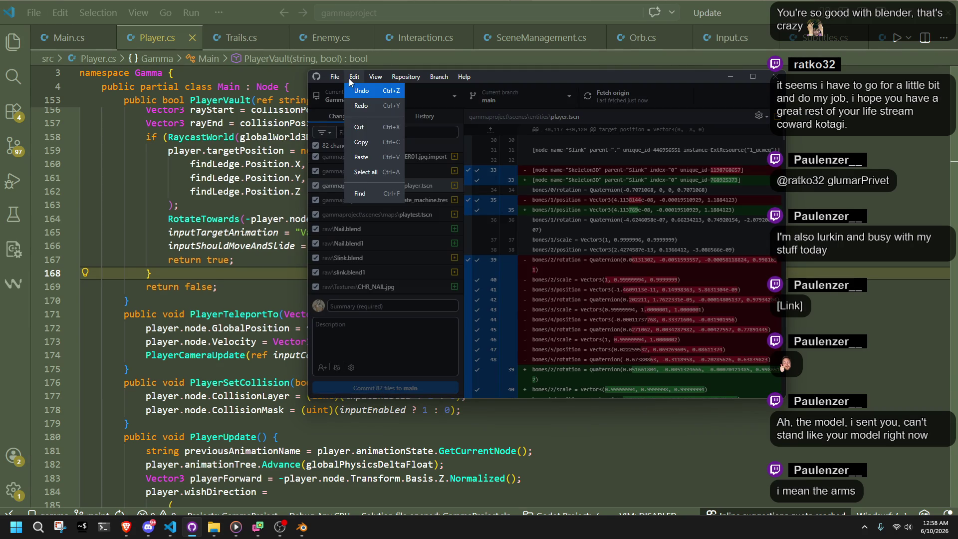
{"action": "left_click", "coordinate": [348, 78]}
{"action": "key", "text": "alt+Tab"}
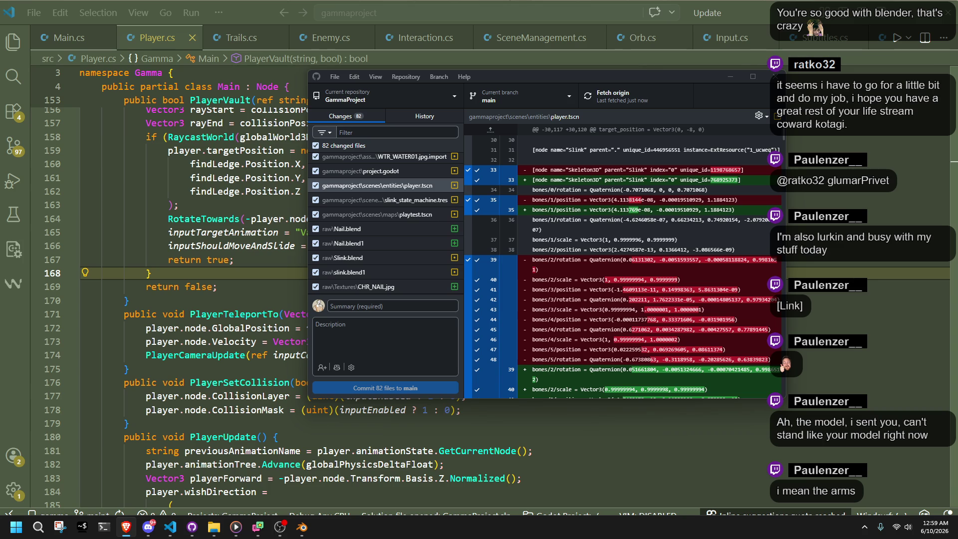
Start Branch > Discard all changes… but cancel the confirmation
{"action": "left_click", "coordinate": [338, 95]}
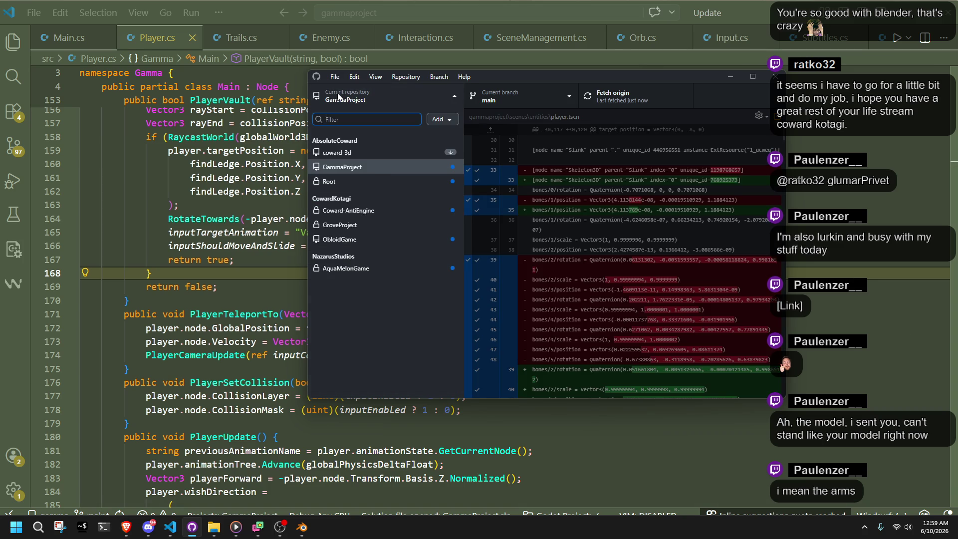
{"action": "left_click", "coordinate": [338, 96]}
{"action": "left_click", "coordinate": [405, 78]}
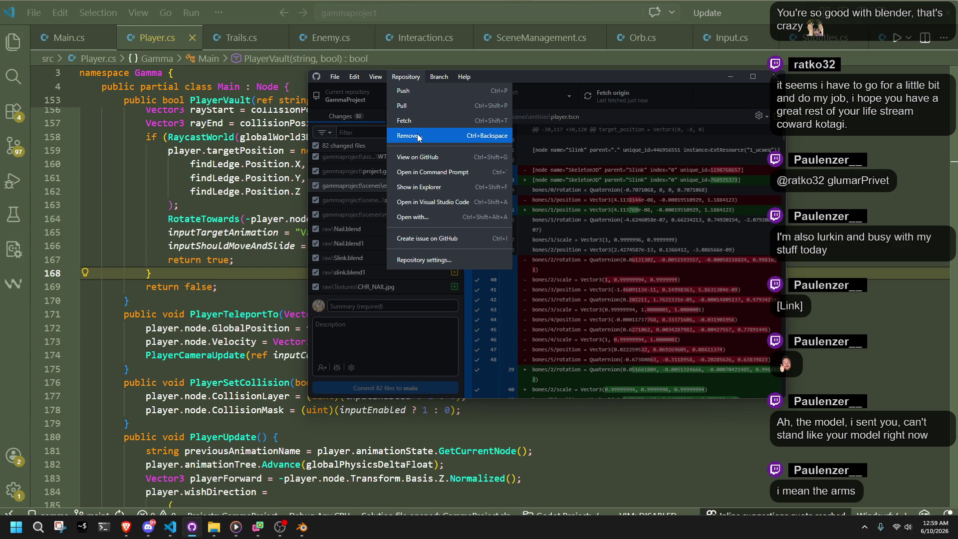
{"action": "mouse_move", "coordinate": [433, 78]}
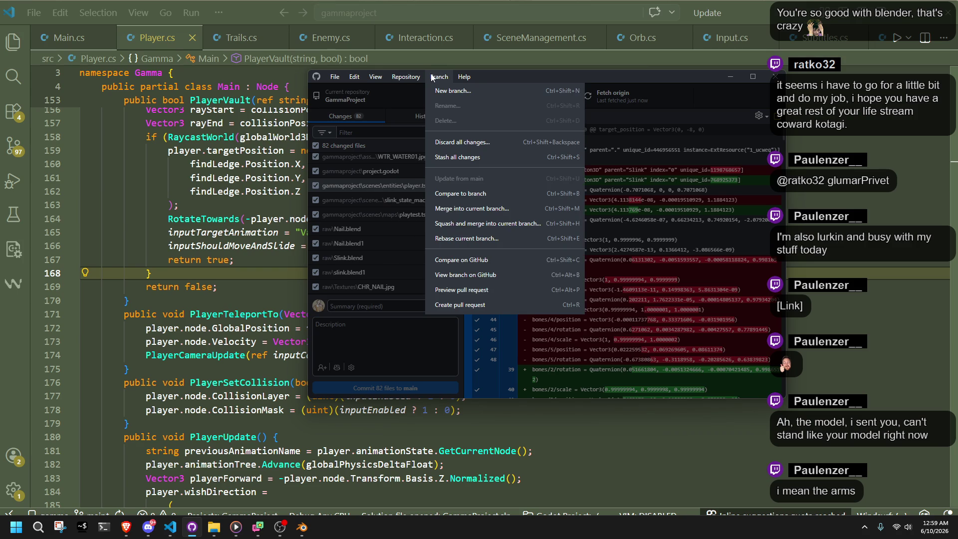
{"action": "left_click", "coordinate": [445, 145]}
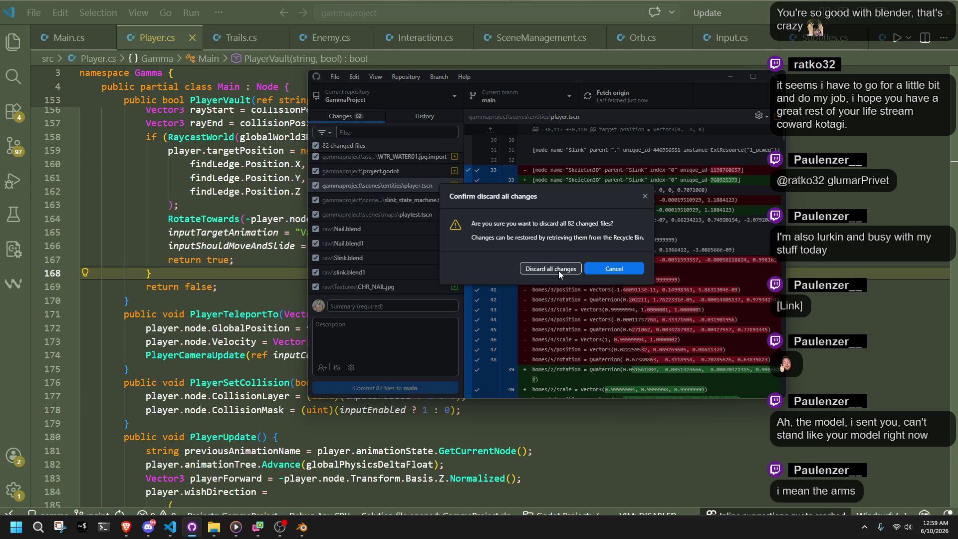
{"action": "left_click", "coordinate": [613, 269]}
{"action": "scroll", "coordinate": [420, 219], "scroll_direction": "up", "scroll_amount": 20}
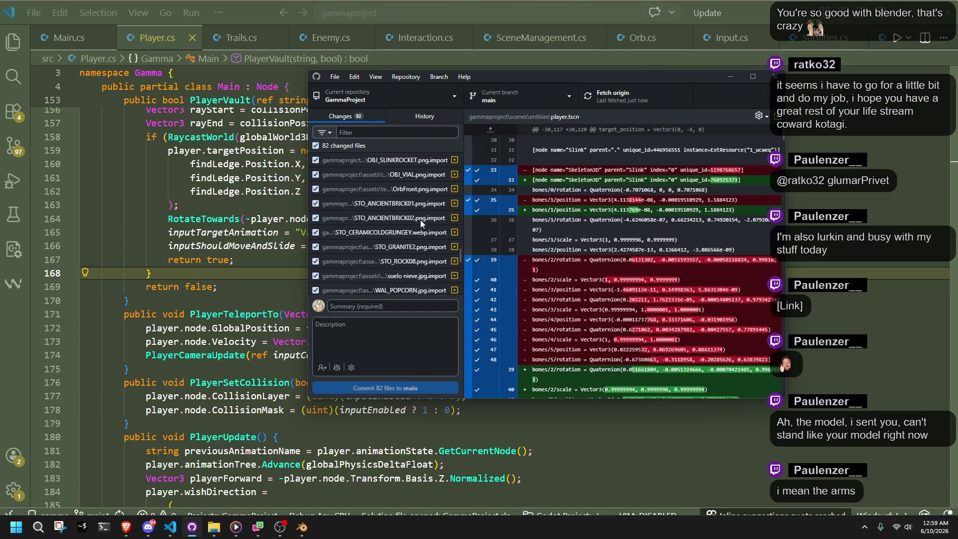
{"action": "scroll", "coordinate": [424, 223], "scroll_direction": "down", "scroll_amount": 15}
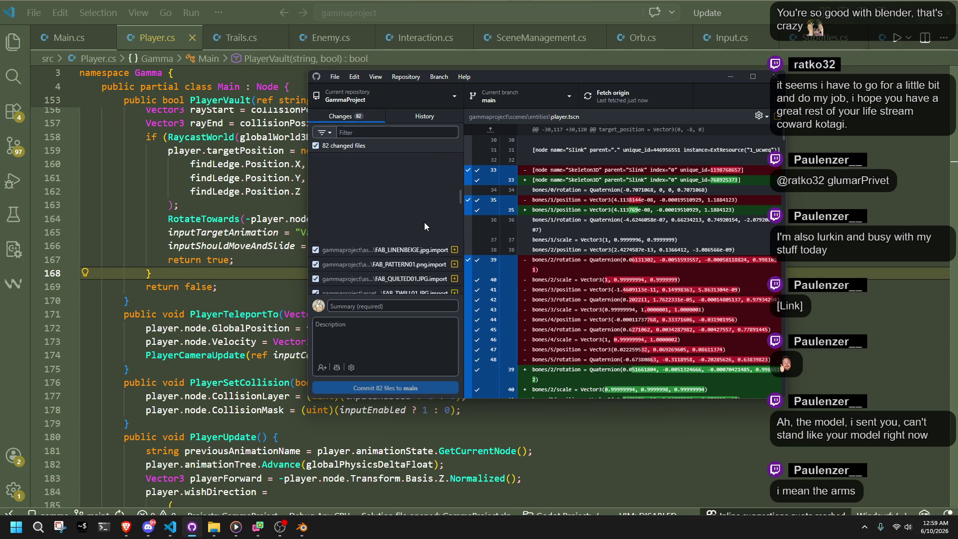
{"action": "scroll", "coordinate": [424, 226], "scroll_direction": "down", "scroll_amount": 10}
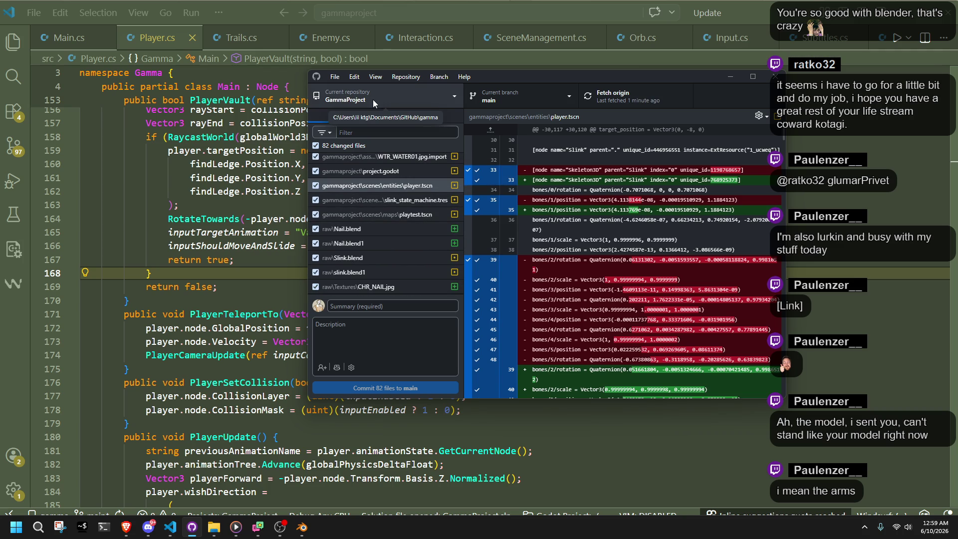
Discard all 82 local changes via Branch > Discard all changes…
{"action": "left_click", "coordinate": [355, 76]}
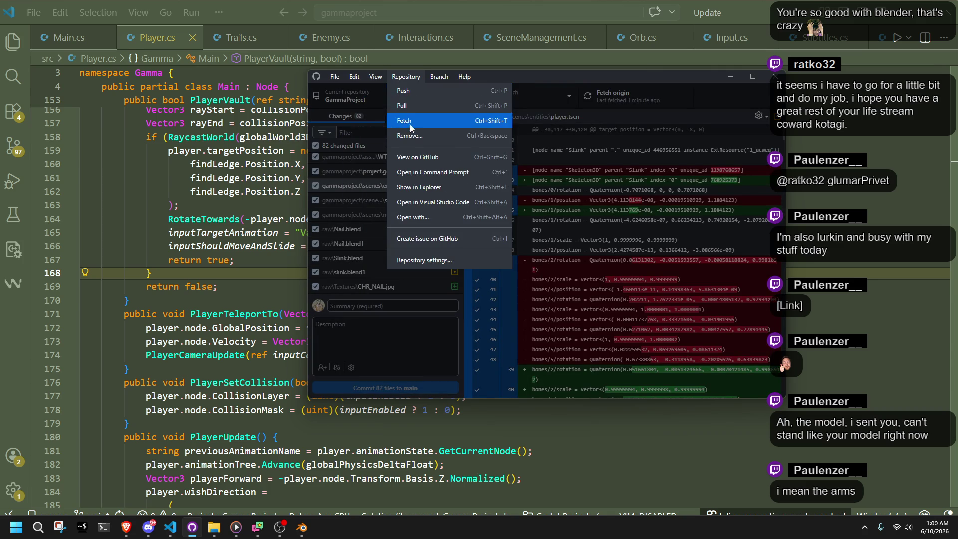
{"action": "mouse_move", "coordinate": [436, 77]}
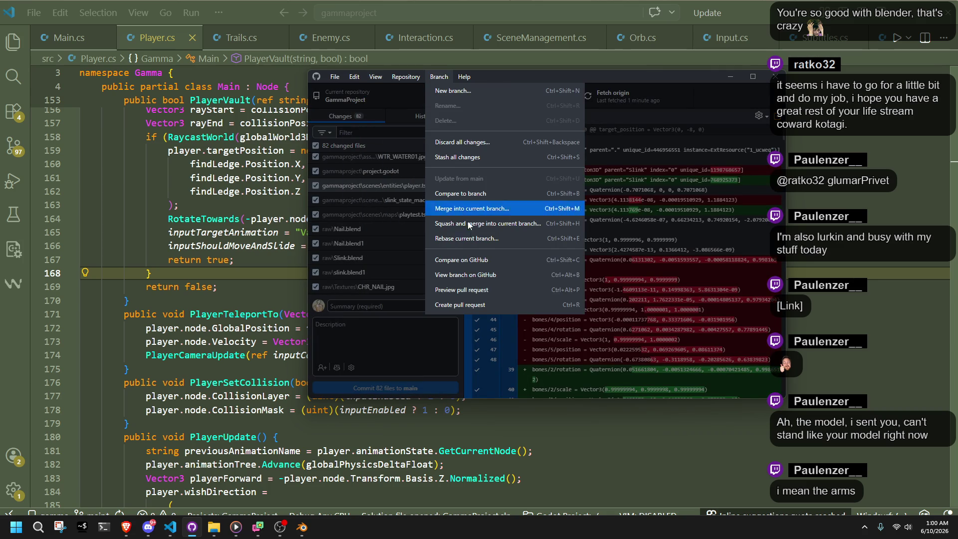
{"action": "left_click", "coordinate": [456, 142]}
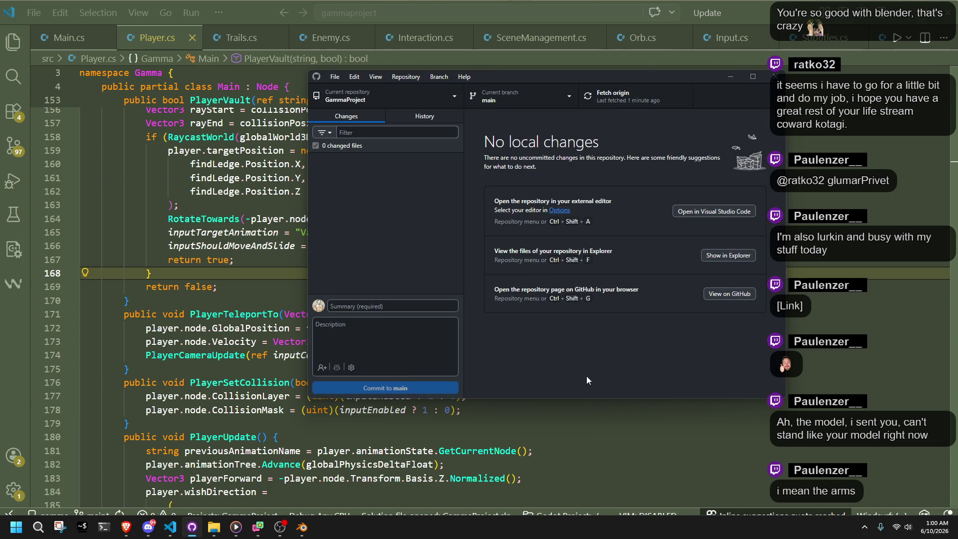
Reopen GammaProject and show the player's AnimationTree state machine with its Vault state
{"action": "left_click", "coordinate": [722, 257]}
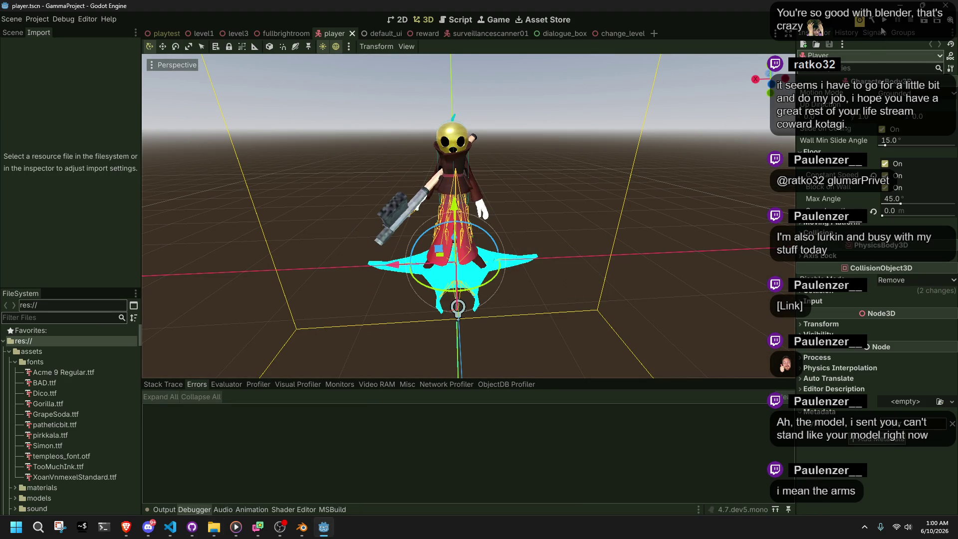
{"action": "left_click", "coordinate": [161, 32]}
{"action": "left_click", "coordinate": [330, 33]}
{"action": "left_click", "coordinate": [12, 33]}
{"action": "scroll", "coordinate": [73, 206], "scroll_direction": "down", "scroll_amount": 5}
{"action": "left_click", "coordinate": [44, 282]}
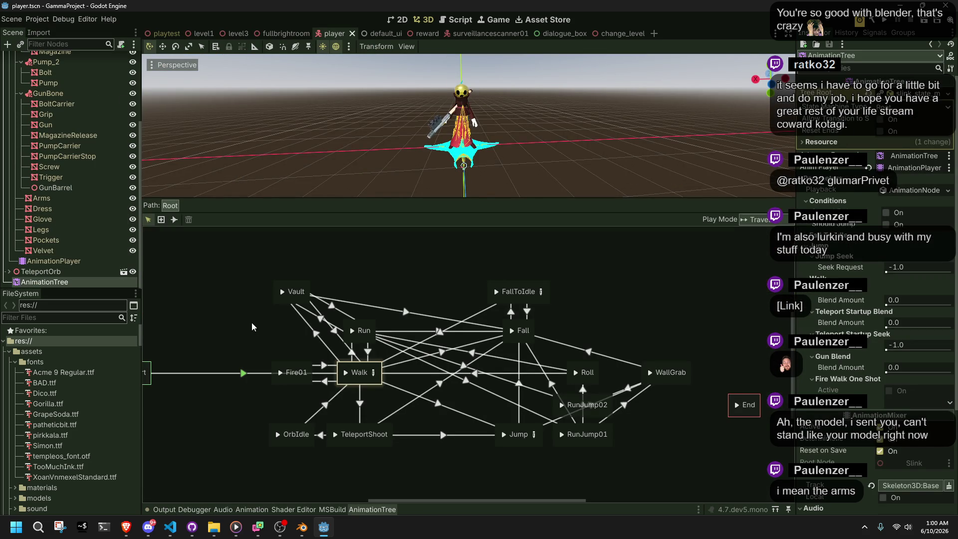
Run the game, walk the character down the tiled hallway with W, then close it
{"action": "left_click", "coordinate": [885, 22]}
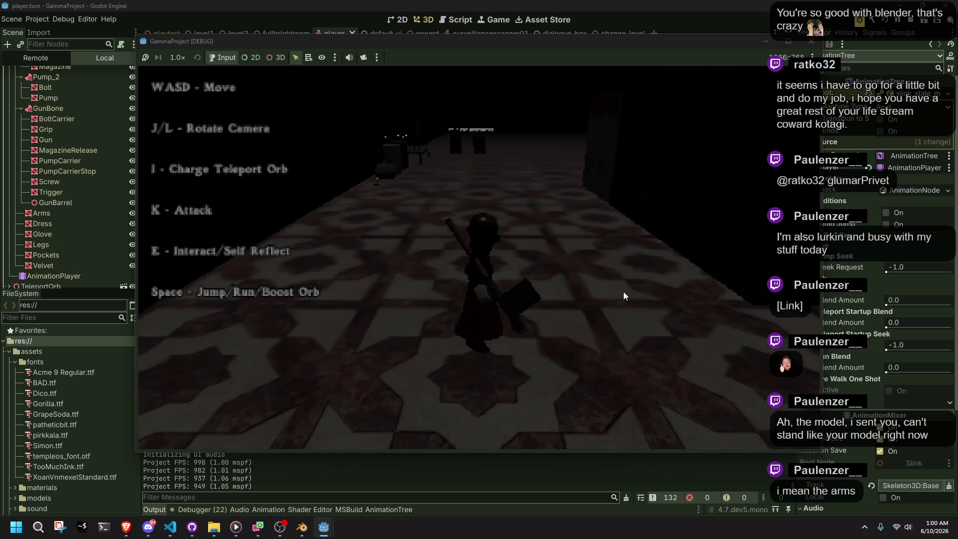
{"action": "key", "text": "w"}
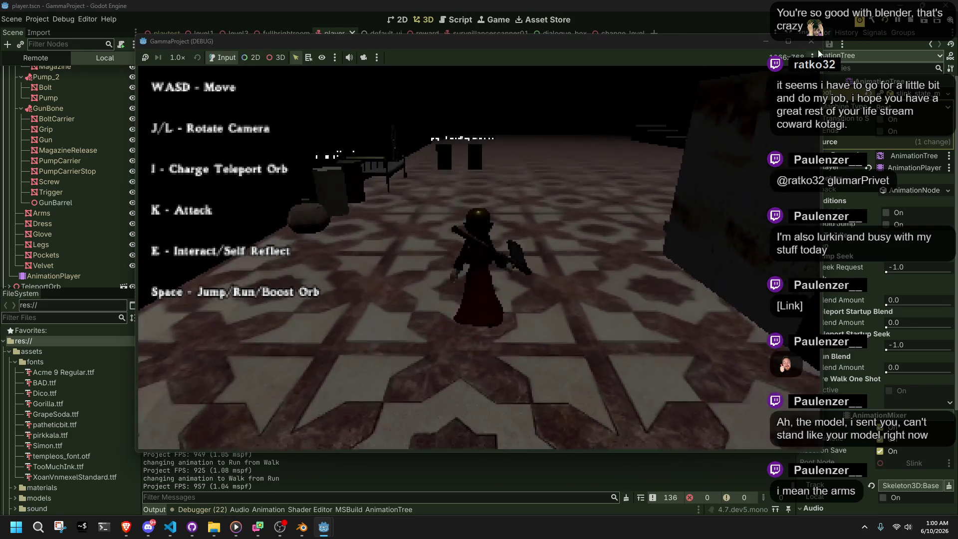
{"action": "left_click", "coordinate": [811, 42]}
Save the player scene from the Scene menu
{"action": "mouse_move", "coordinate": [213, 527]}
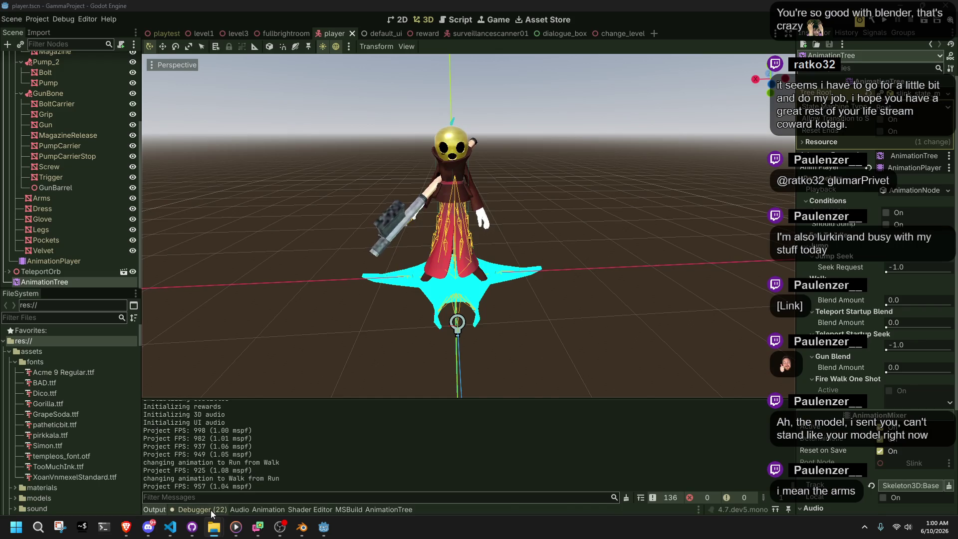
{"action": "left_click", "coordinate": [211, 509]}
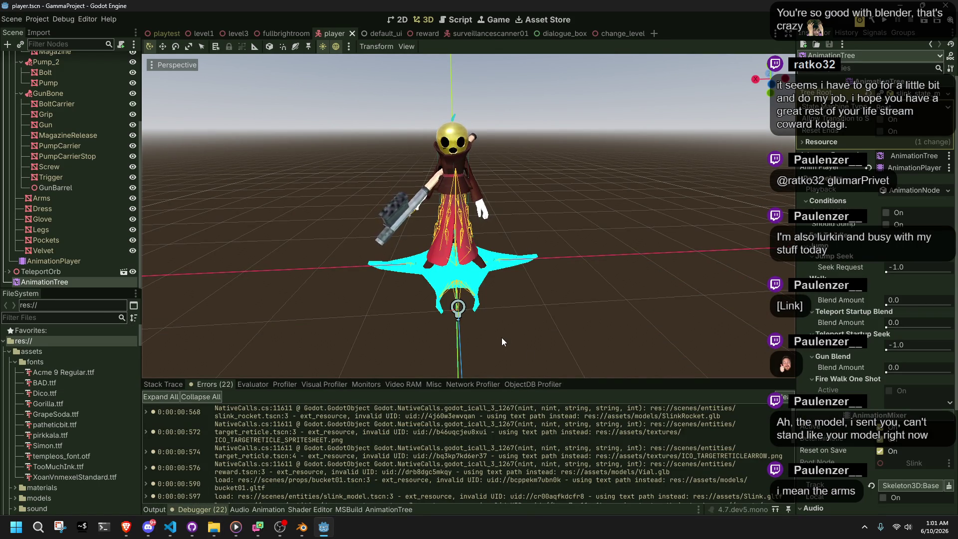
{"action": "key", "text": "alt+Tab"}
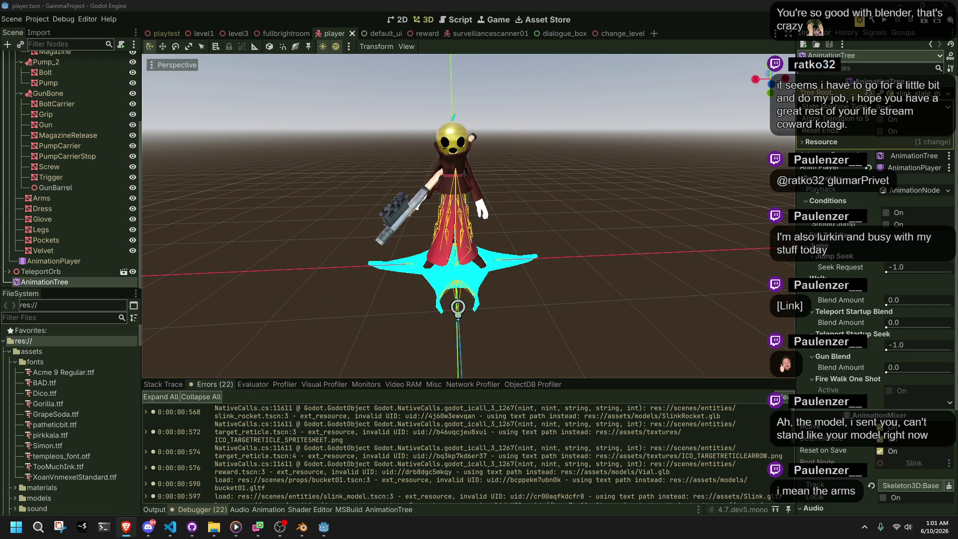
{"action": "left_click", "coordinate": [12, 19]}
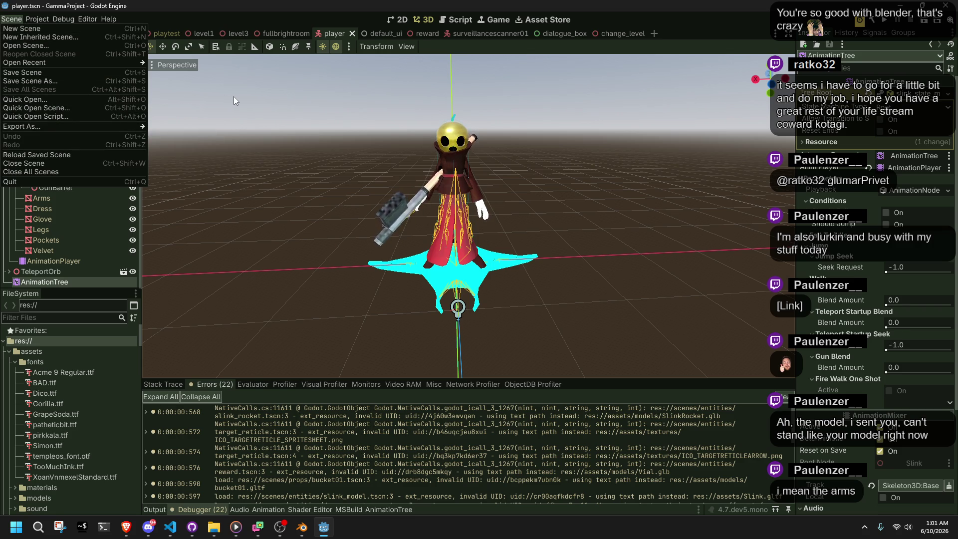
{"action": "left_click", "coordinate": [25, 74]}
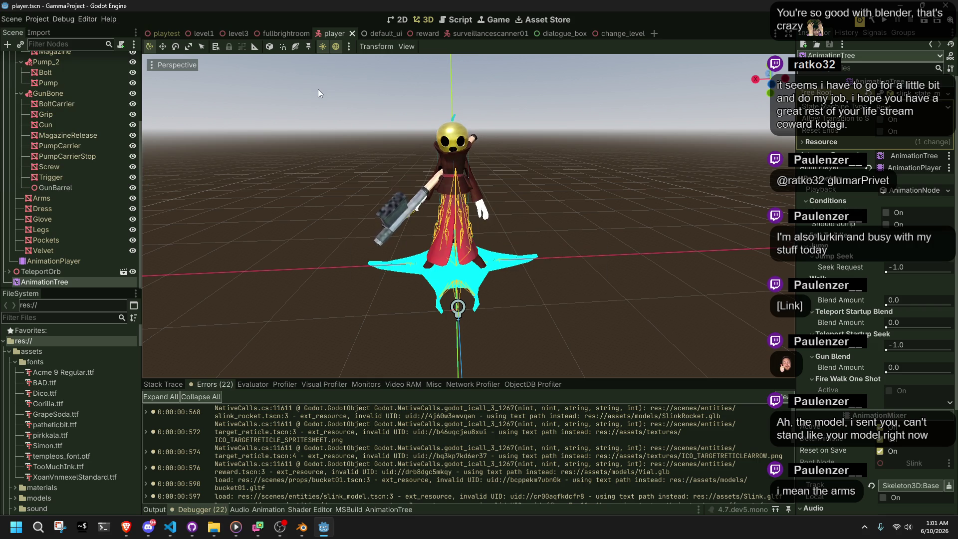
Switch to the playtest level and fly the view toward the dark platform blocks
{"action": "left_click", "coordinate": [144, 37]}
{"action": "mouse_move", "coordinate": [319, 198]}
{"action": "right_mouse_down"}
{"action": "mouse_move", "coordinate": [349, 220]}
{"action": "mouse_move", "coordinate": [331, 193]}
{"action": "right_mouse_up"}
{"action": "right_click_drag", "start_coordinate": [608, 194], "coordinate": [608, 194]}
{"action": "left_click", "coordinate": [297, 265]}
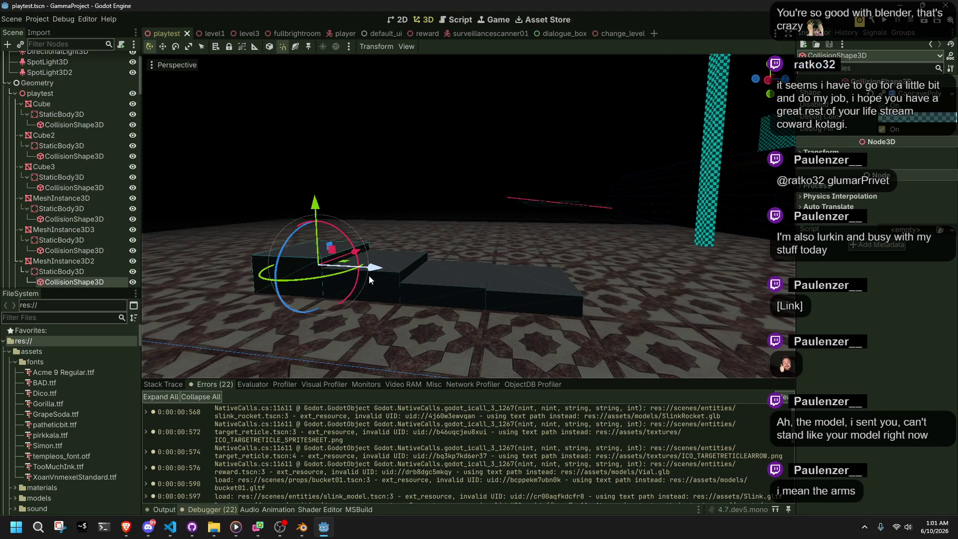
Select the Cube platform mesh and collapse the mesh nodes in the scene tree
{"action": "left_click", "coordinate": [377, 282], "text": "shift"}
{"action": "left_click", "coordinate": [402, 282], "text": "shift"}
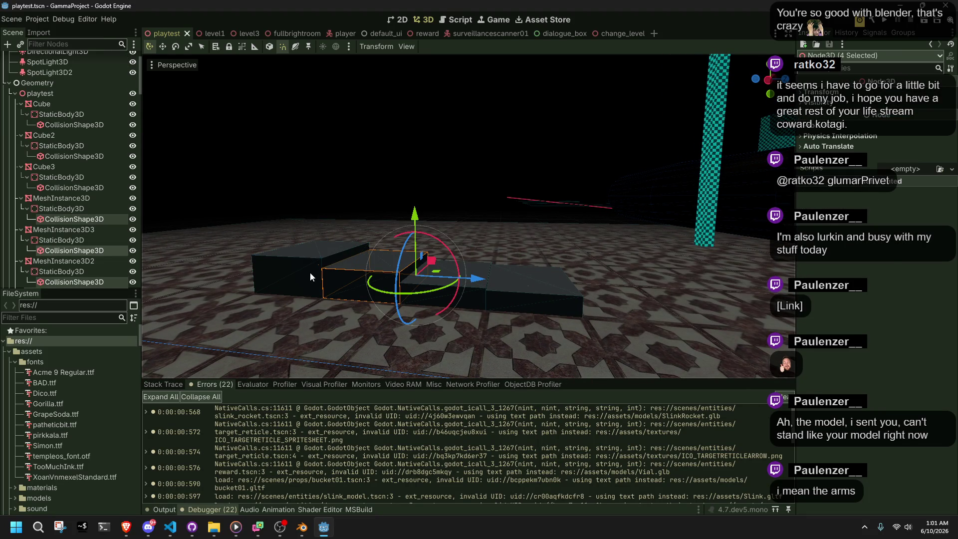
{"action": "left_click", "coordinate": [52, 101]}
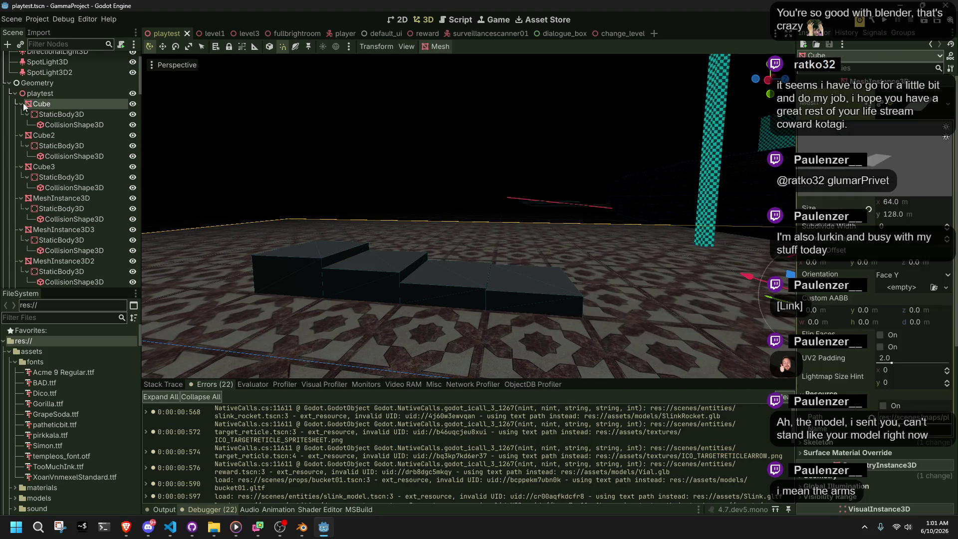
{"action": "left_click", "coordinate": [21, 104]}
{"action": "left_click", "coordinate": [21, 114]}
{"action": "left_click", "coordinate": [21, 125]}
{"action": "left_click", "coordinate": [21, 136]}
{"action": "left_click", "coordinate": [21, 145]}
{"action": "left_click", "coordinate": [21, 156]}
{"action": "left_click", "coordinate": [21, 166]}
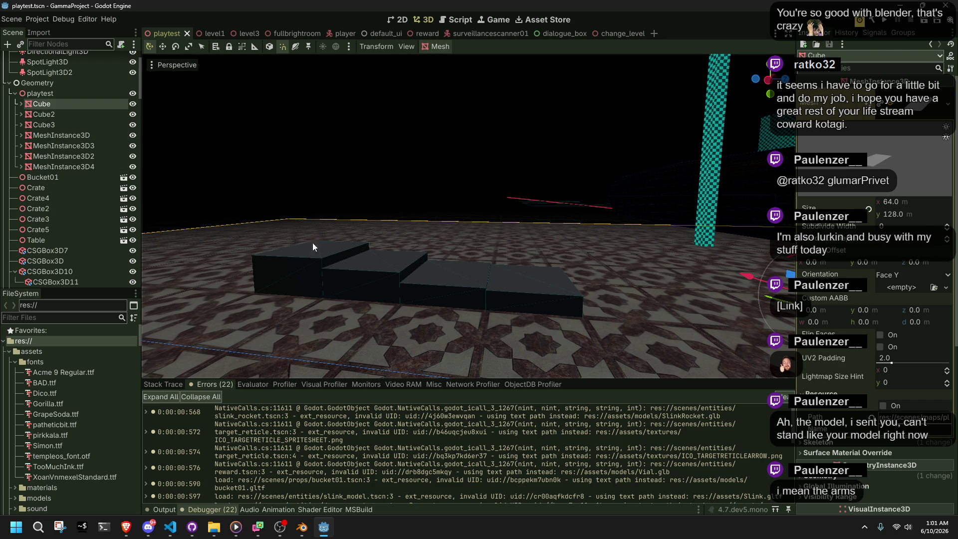
Select the platform boxes and try moving them, undoing the attempt
{"action": "left_click", "coordinate": [309, 271], "text": "shift"}
{"action": "left_click", "coordinate": [358, 288], "text": "shift"}
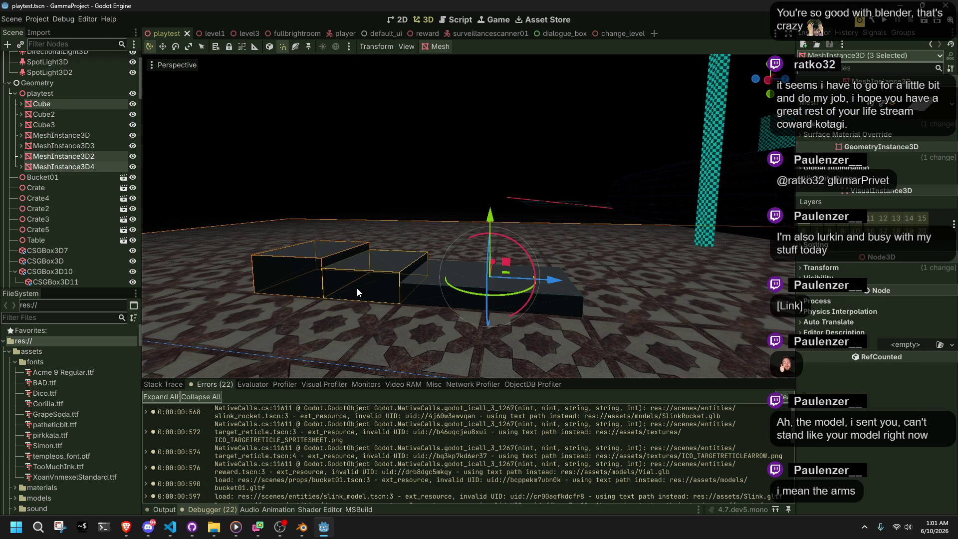
{"action": "left_click", "coordinate": [531, 301], "text": "shift"}
{"action": "left_click", "coordinate": [456, 295], "text": "shift"}
{"action": "middle_click_drag", "start_coordinate": [531, 258], "coordinate": [449, 239]}
{"action": "mouse_move", "coordinate": [469, 215]}
{"action": "right_mouse_down"}
{"action": "mouse_move", "coordinate": [449, 239]}
{"action": "mouse_move", "coordinate": [459, 260]}
{"action": "mouse_move", "coordinate": [514, 260]}
{"action": "right_mouse_up"}
{"action": "left_click_drag", "start_coordinate": [514, 278], "coordinate": [403, 270]}
{"action": "key", "text": "ctrl+z"}
{"action": "key", "text": "g"}
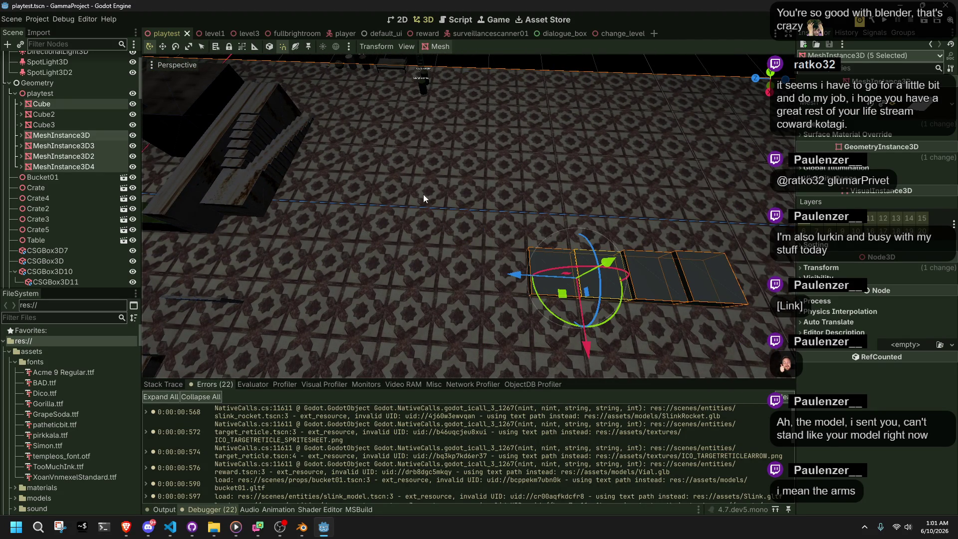
{"action": "left_click", "coordinate": [432, 268]}
{"action": "key", "text": "ctrl+z"}
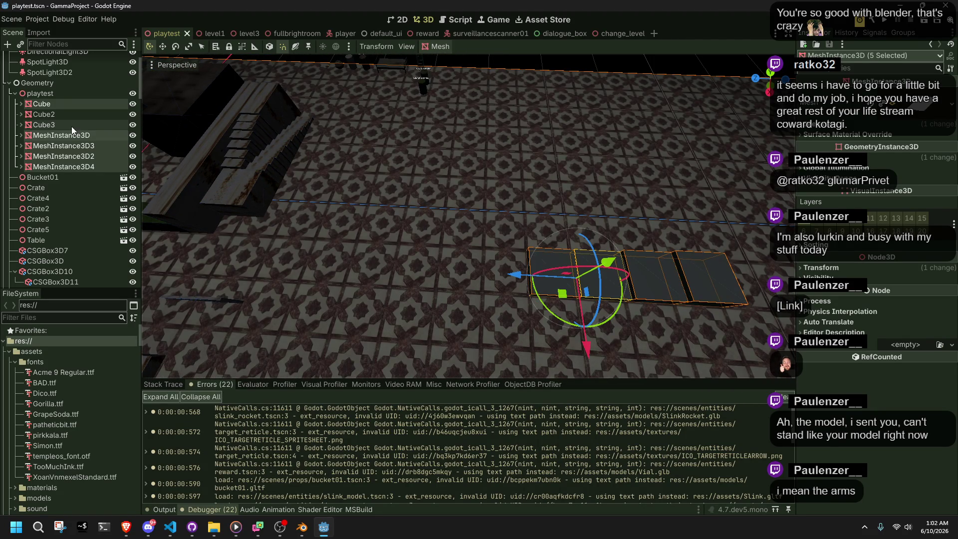
Move the four platform meshes along the Z axis into a row and save the scene
{"action": "left_click", "coordinate": [69, 135]}
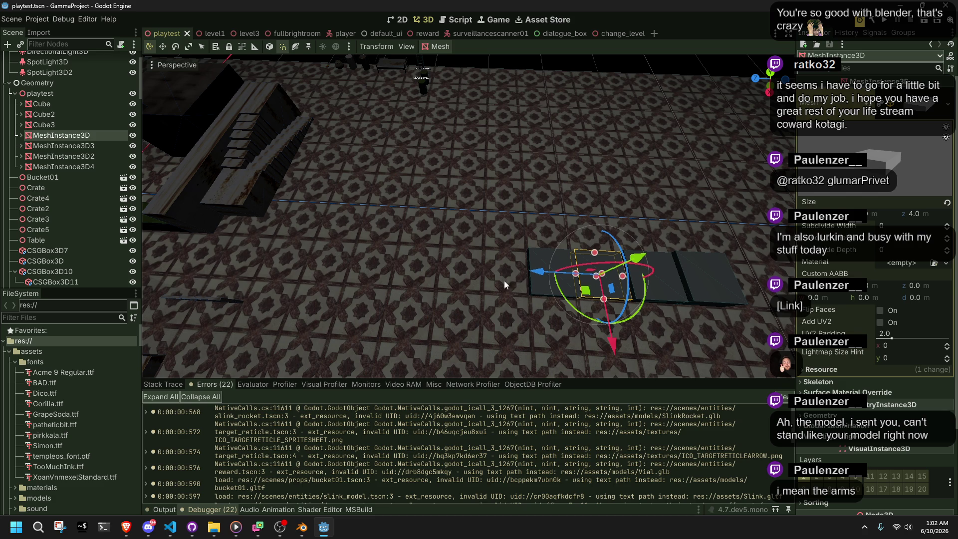
{"action": "left_click", "coordinate": [536, 293], "text": "shift"}
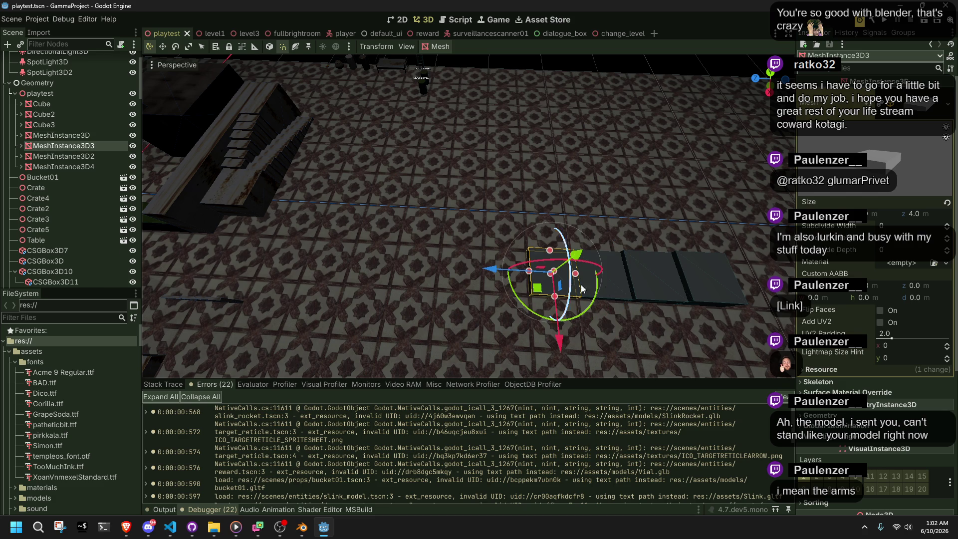
{"action": "left_click", "coordinate": [655, 289], "text": "shift"}
{"action": "left_click", "coordinate": [707, 290], "text": "shift"}
{"action": "key", "text": "g"}
{"action": "key", "text": "z"}
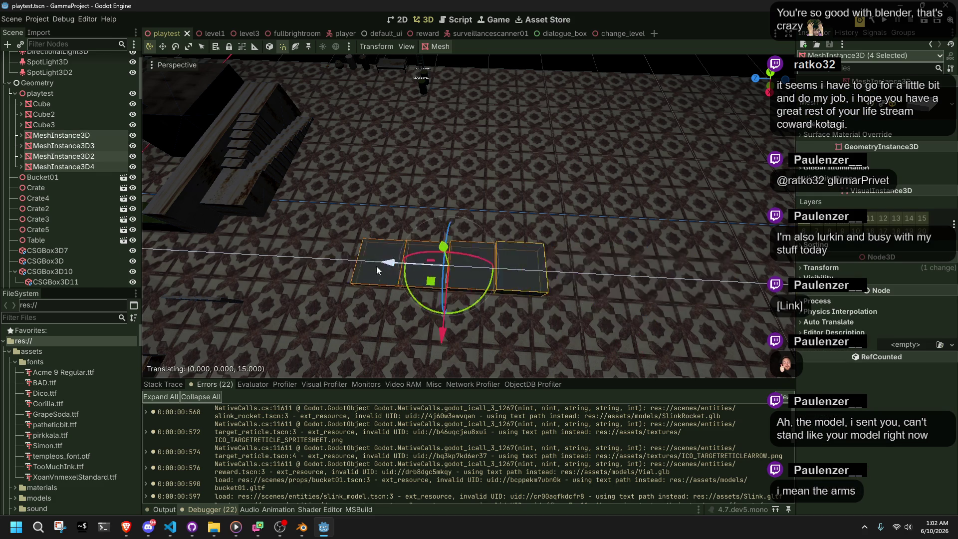
{"action": "left_click", "coordinate": [329, 269]}
{"action": "right_click_drag", "start_coordinate": [329, 269], "coordinate": [360, 255]}
{"action": "key", "text": "ctrl+s"}
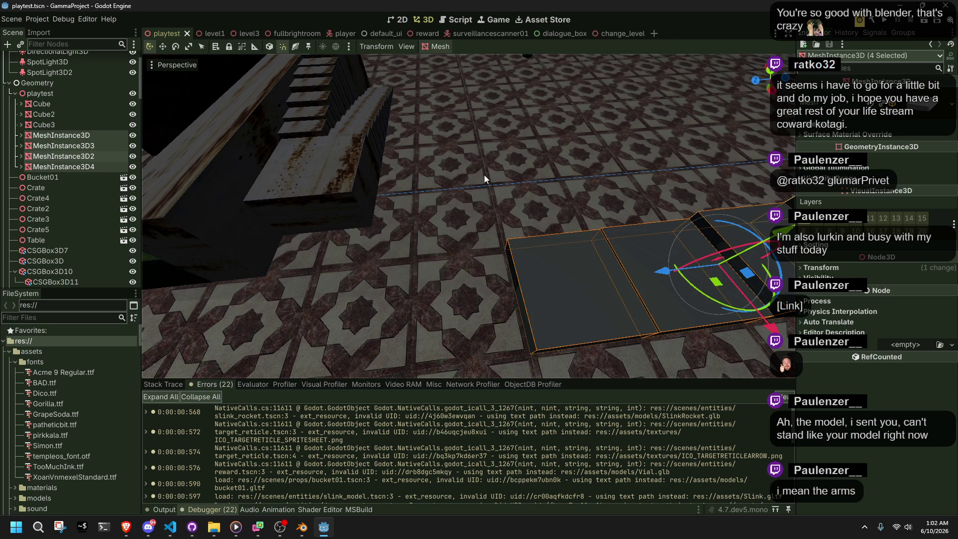
Inspect the moved platforms up close, deselect them, and select the WorldEnvironment node
{"action": "scroll", "coordinate": [484, 179], "scroll_direction": "down", "scroll_amount": 10}
{"action": "mouse_move", "coordinate": [484, 175]}
{"action": "right_mouse_down"}
{"action": "mouse_move", "coordinate": [474, 170]}
{"action": "mouse_move", "coordinate": [542, 82]}
{"action": "right_mouse_up"}
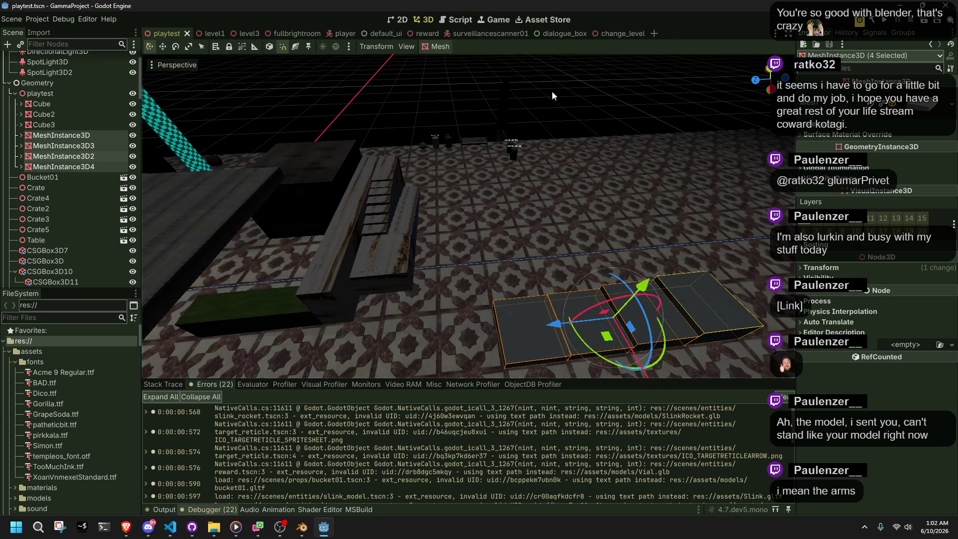
{"action": "left_click", "coordinate": [585, 100]}
{"action": "scroll", "coordinate": [130, 76], "scroll_direction": "up", "scroll_amount": 3}
{"action": "left_click", "coordinate": [53, 80]}
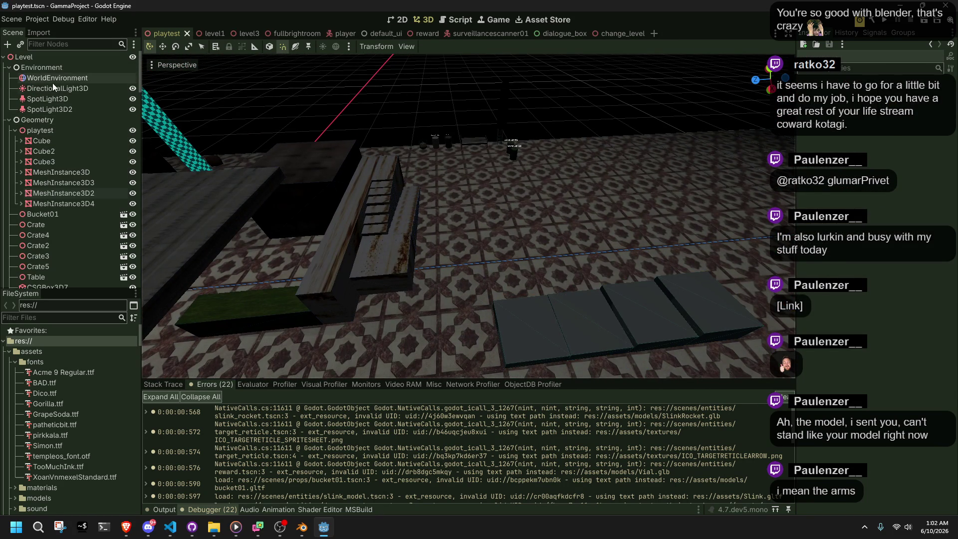
Untick Fog in the WorldEnvironment Inspector and launch the game
{"action": "left_click", "coordinate": [940, 202]}
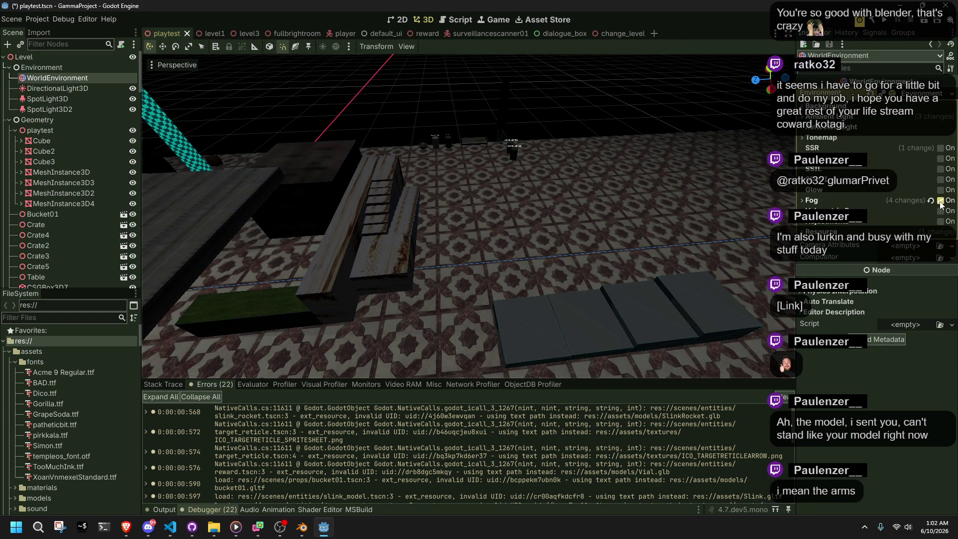
{"action": "left_click", "coordinate": [940, 202]}
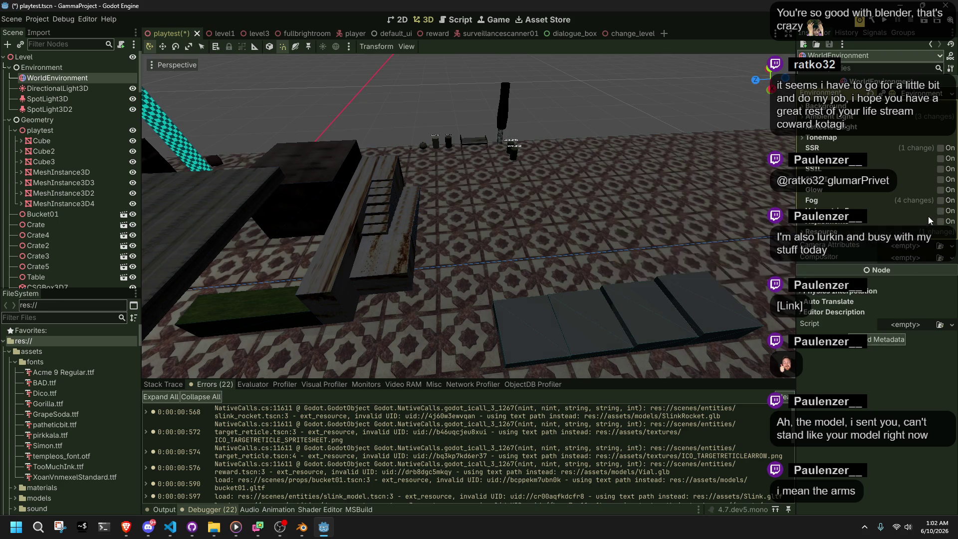
{"action": "left_click", "coordinate": [885, 25]}
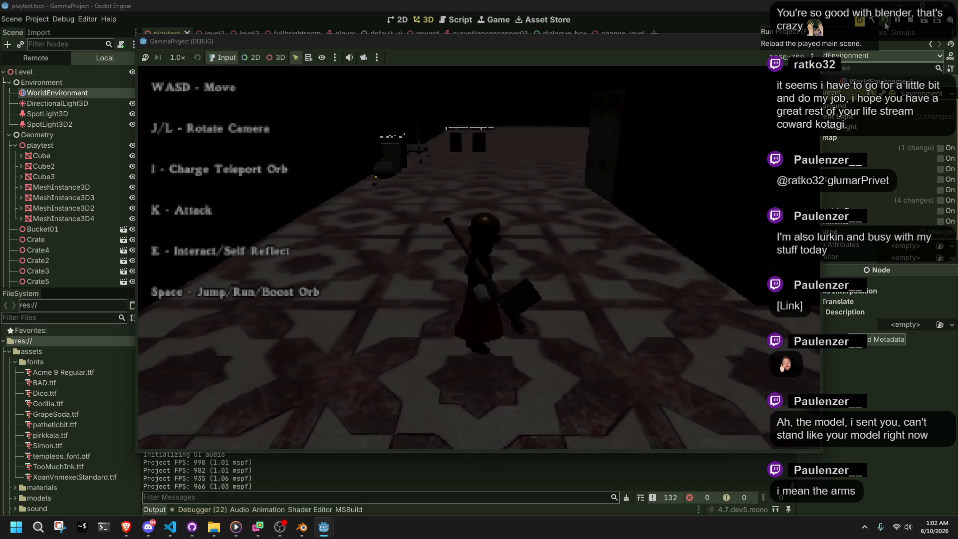
Run, jump and vault onto the dark and stone blocks, heading toward the cyan pillar
{"action": "key", "text": "w"}
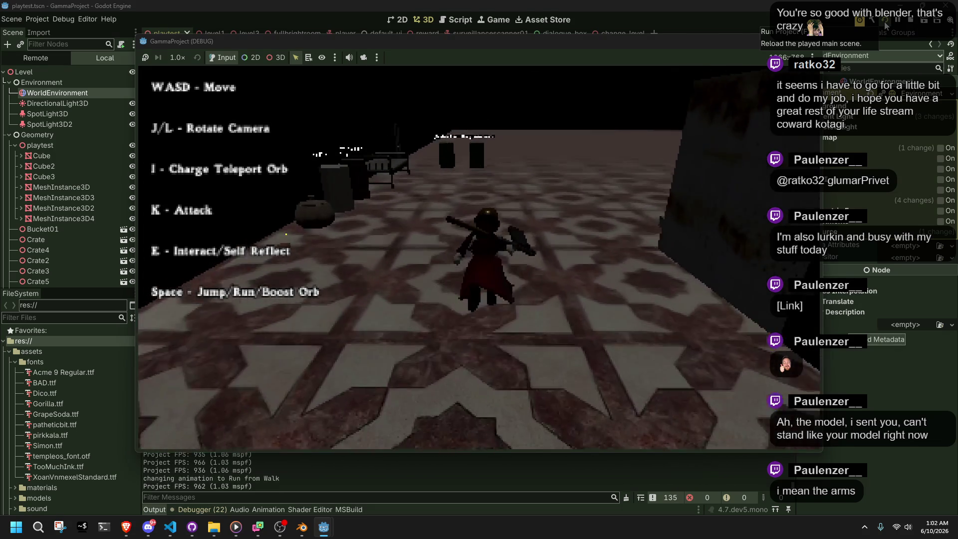
{"action": "key", "text": "l"}
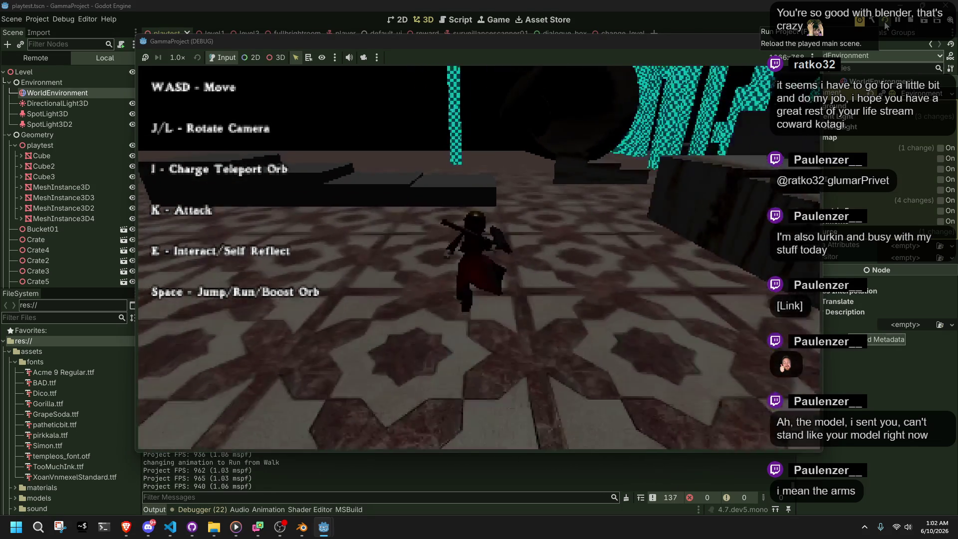
{"action": "key", "text": "j"}
{"action": "key", "text": "w"}
{"action": "key", "text": "l"}
{"action": "key", "text": "space"}
{"action": "key", "text": "w"}
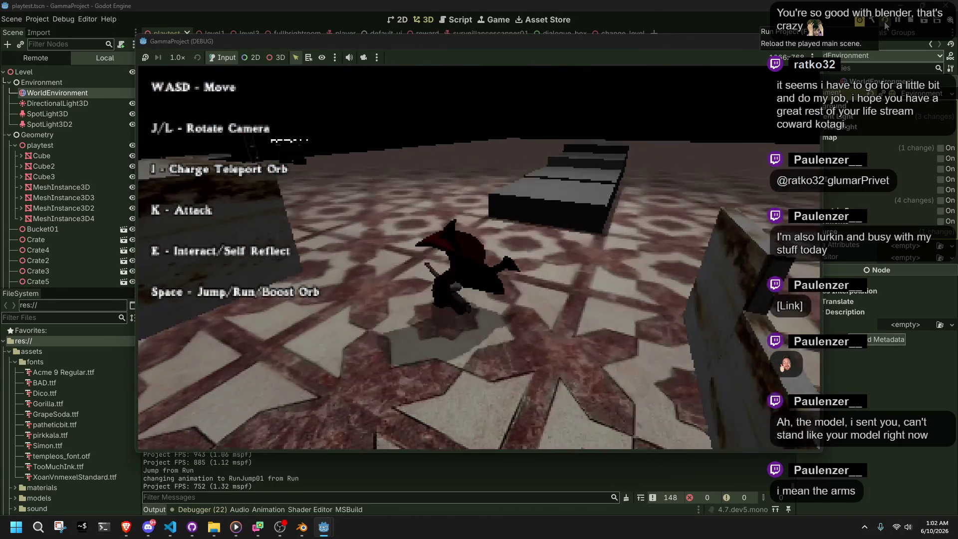
{"action": "key", "text": "w"}
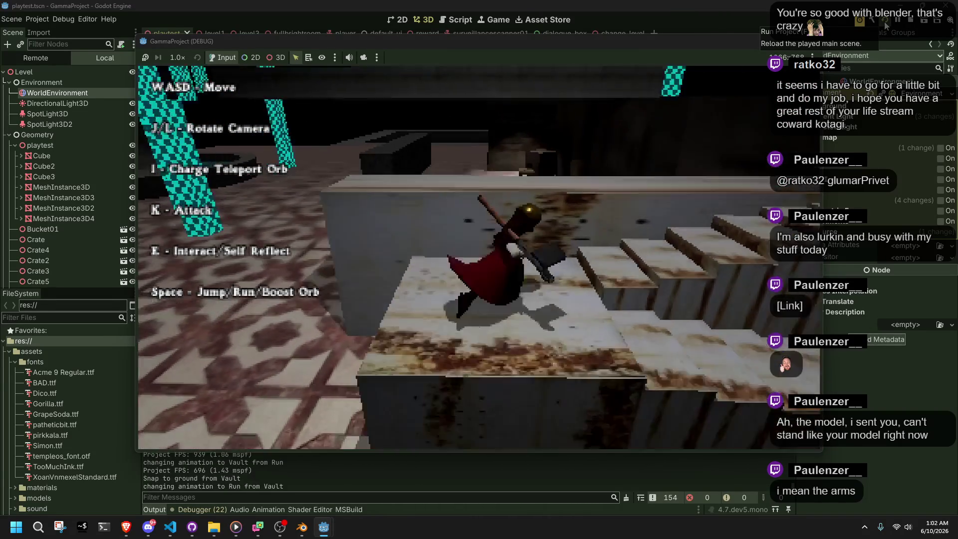
{"action": "key", "text": "w"}
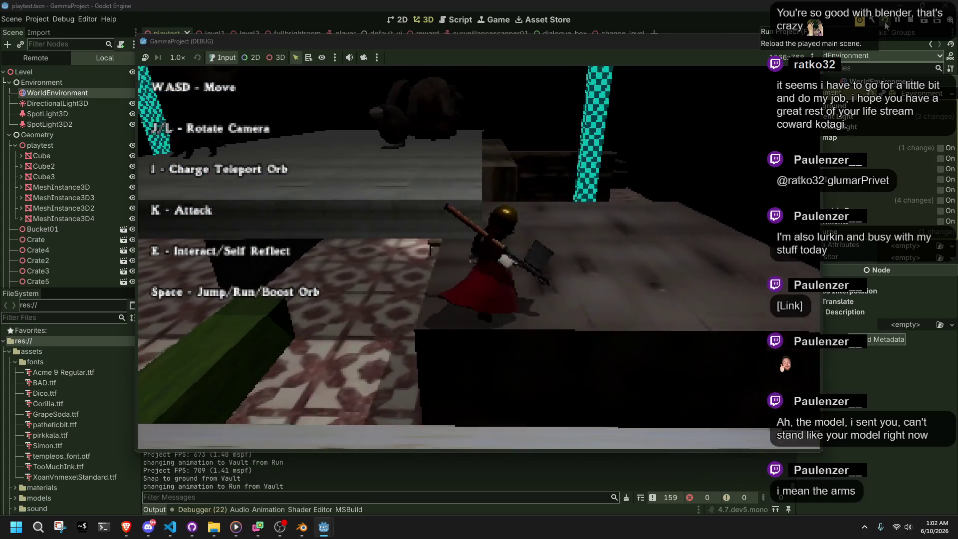
{"action": "key", "text": "space"}
{"action": "key", "text": "w"}
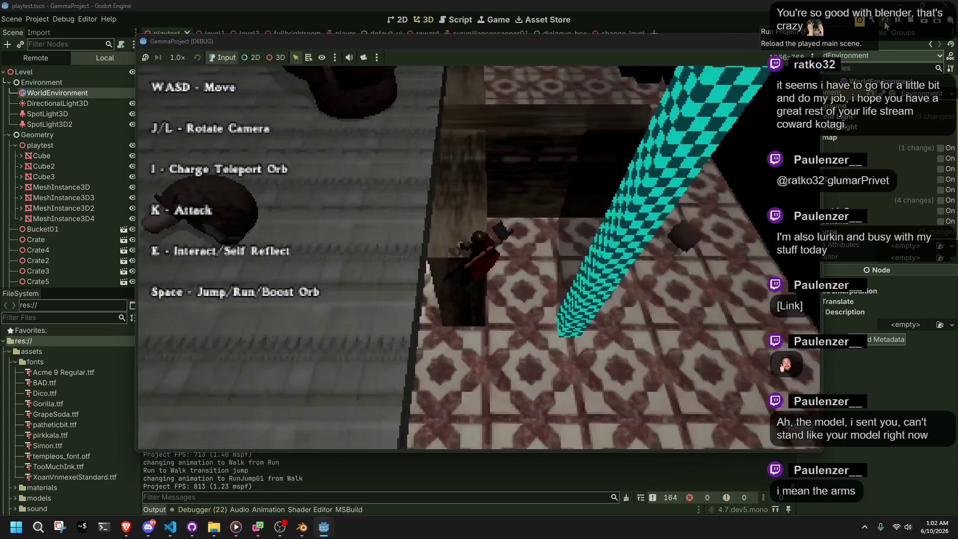
Vault again, jump to the ledge, roll, wall-grab and jump off, then close the game
{"action": "key", "text": "w"}
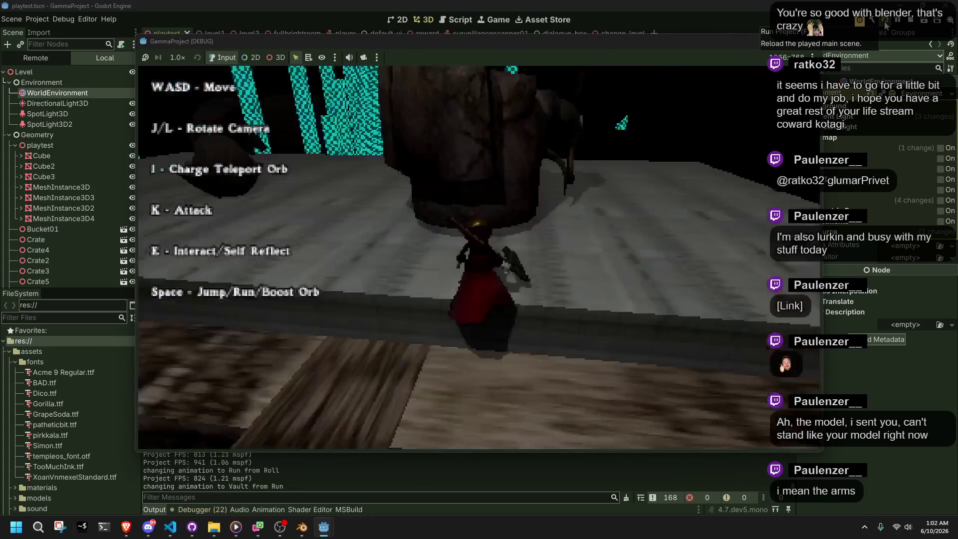
{"action": "key", "text": "w"}
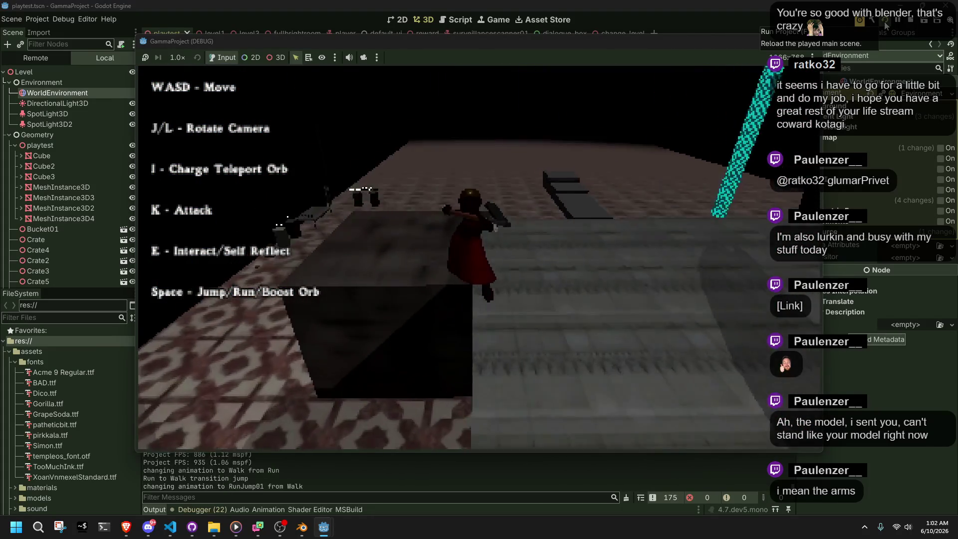
{"action": "key", "text": "space"}
{"action": "key", "text": "w"}
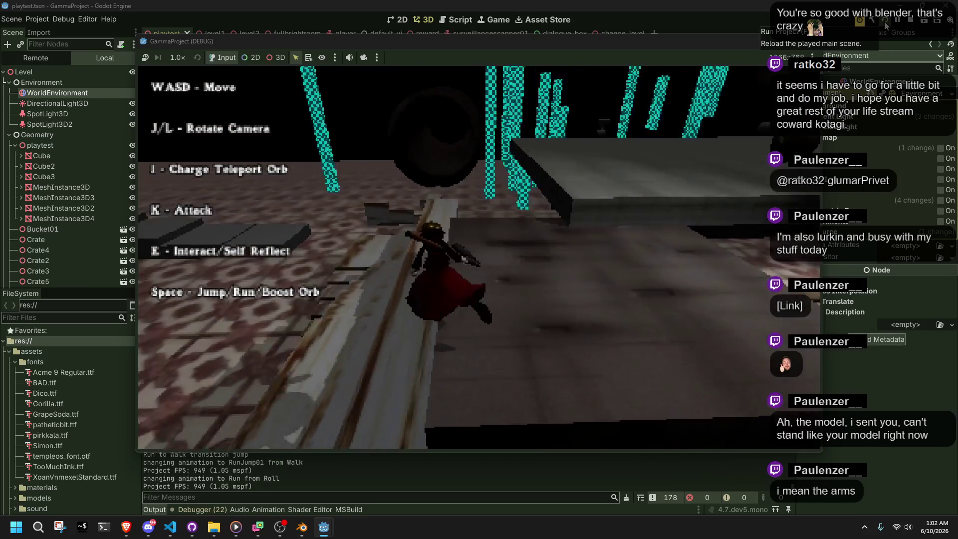
{"action": "key", "text": "space"}
{"action": "key", "text": "w"}
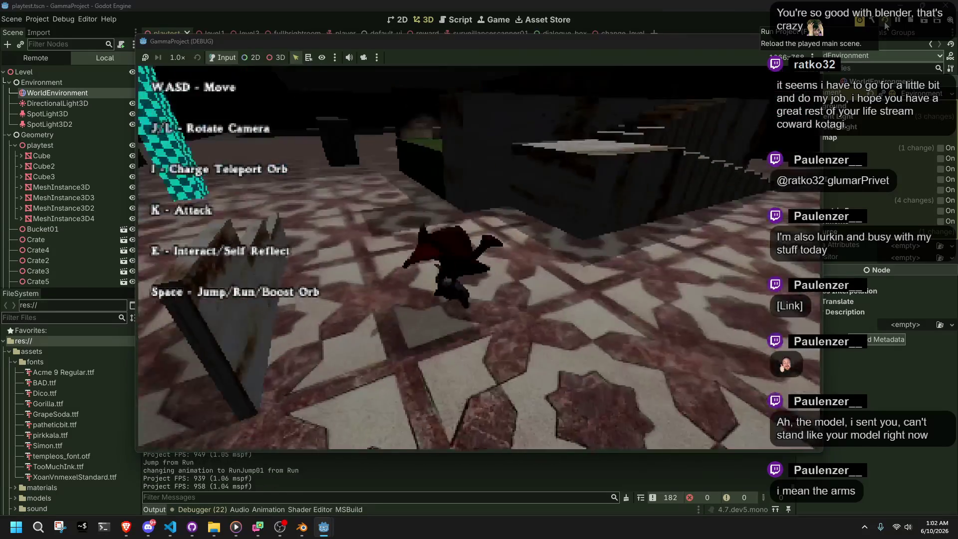
{"action": "key", "text": "w"}
{"action": "key", "text": "space"}
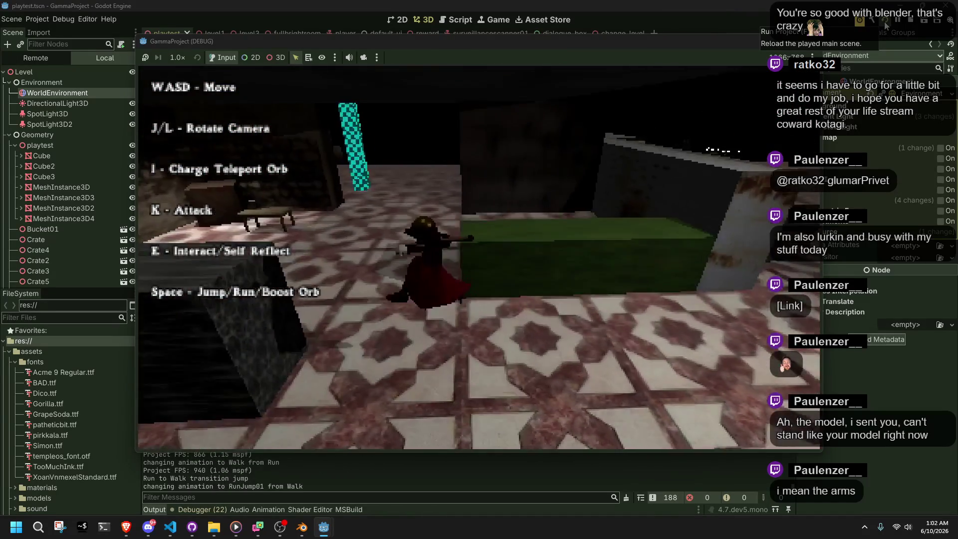
{"action": "key", "text": "space"}
{"action": "key", "text": "w"}
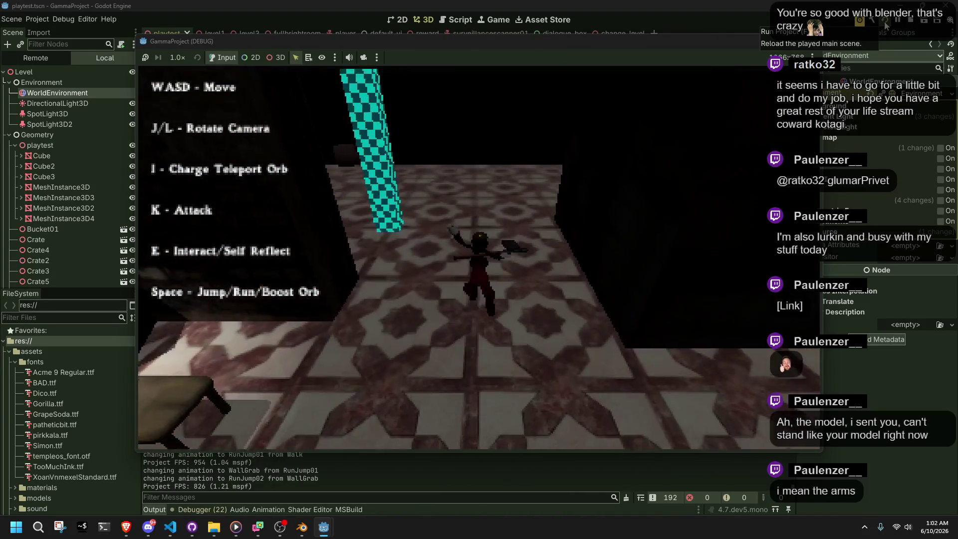
{"action": "left_click", "coordinate": [818, 40]}
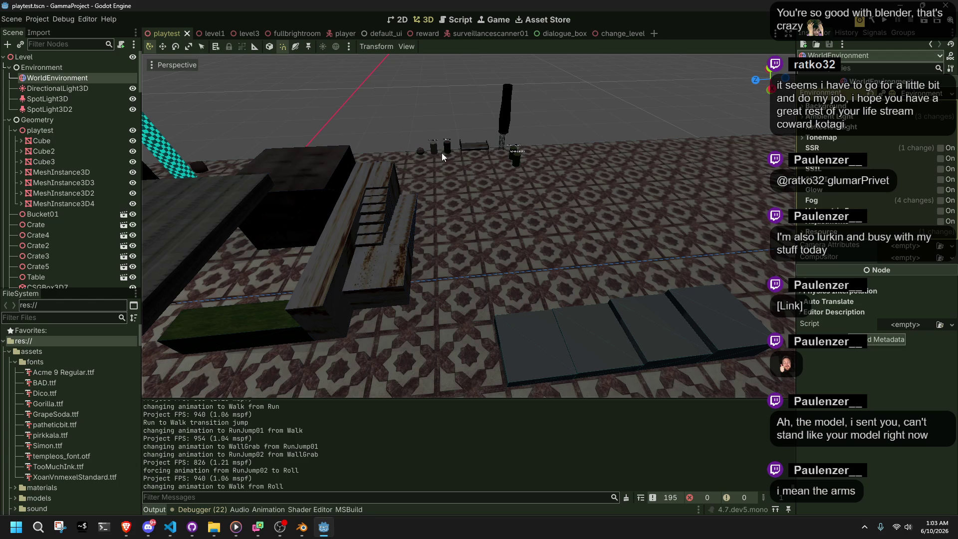
{"action": "left_click", "coordinate": [2, 22]}
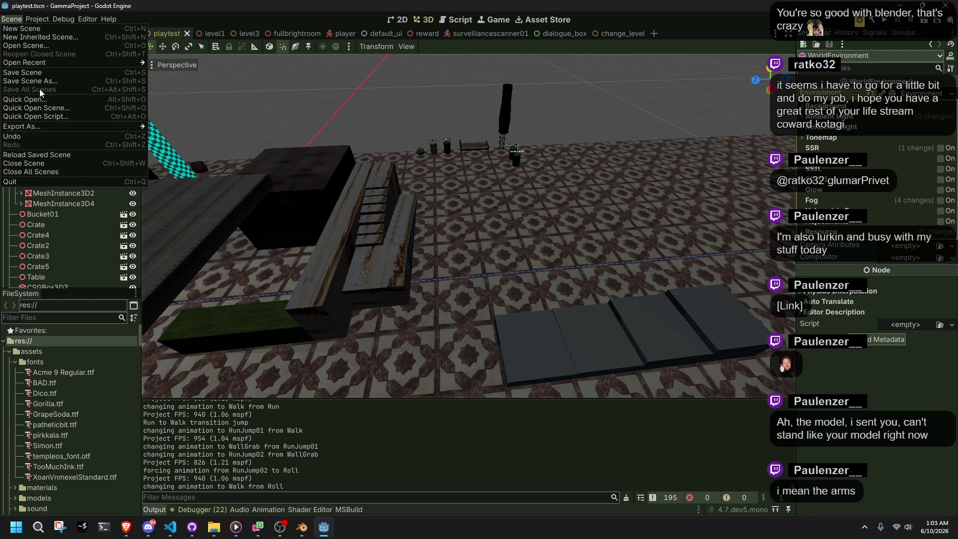
{"action": "mouse_move", "coordinate": [31, 130]}
{"action": "key", "text": "alt+Tab"}
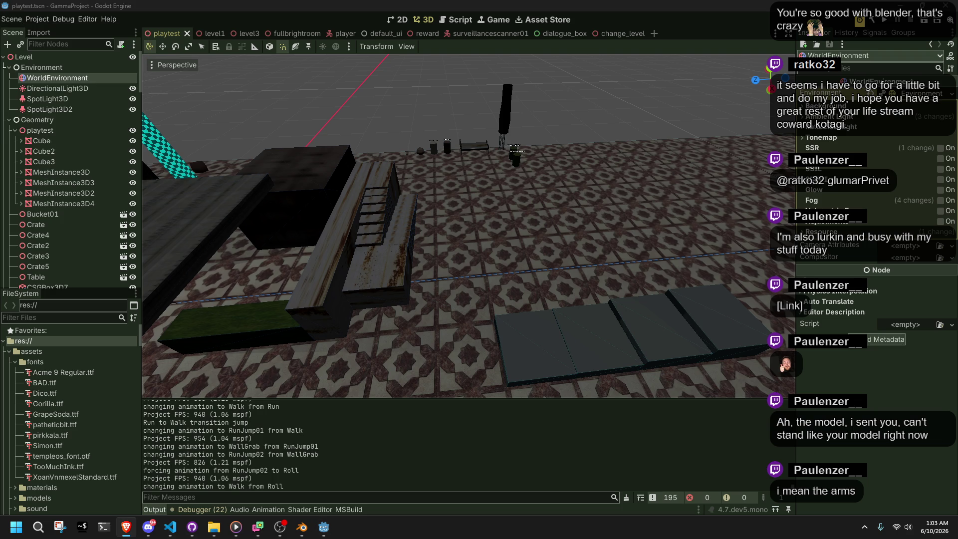